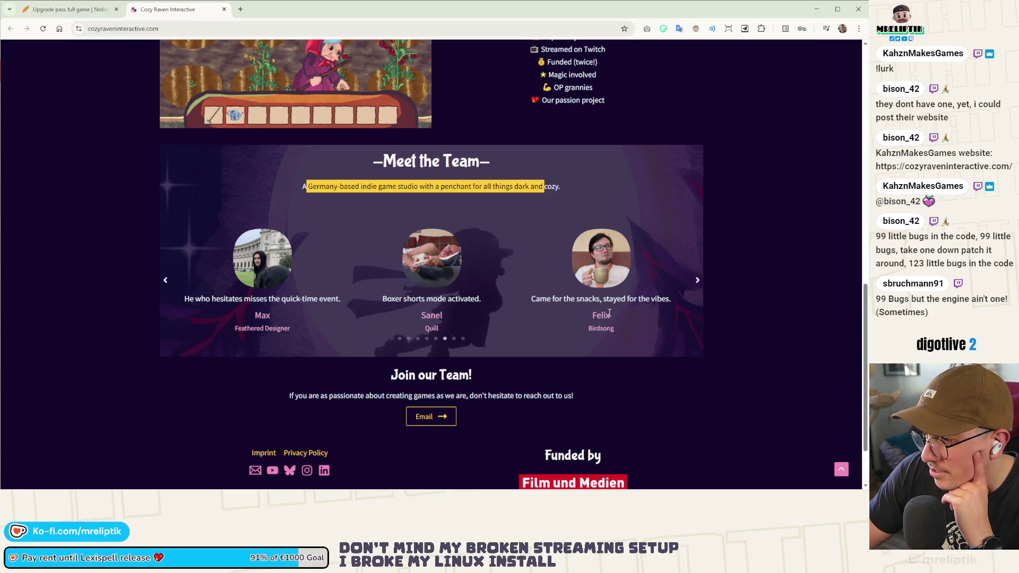
- Page forward and back through the team members carousel on the Cozy Raven Interactive site
click(693, 283)
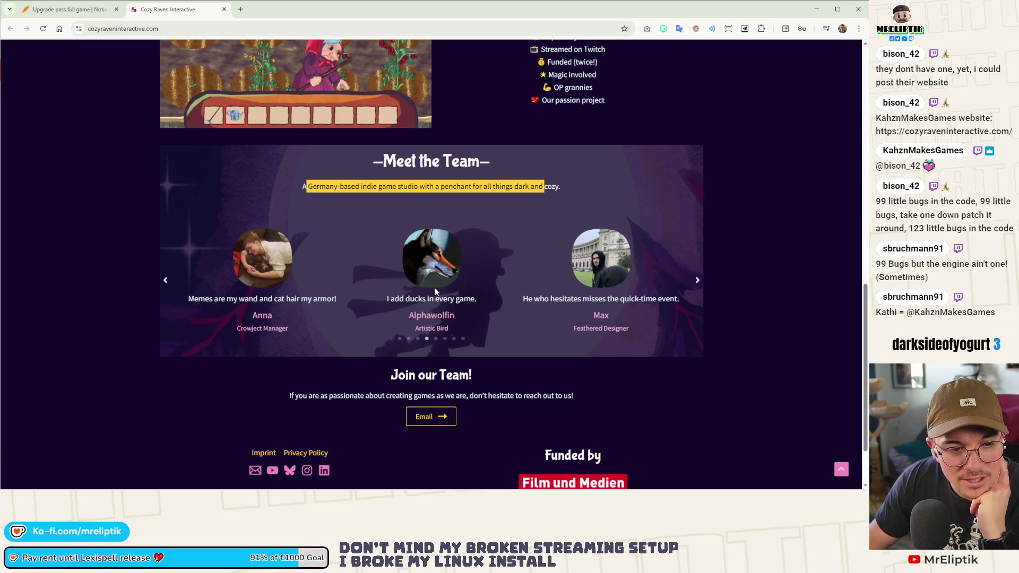
click(166, 280)
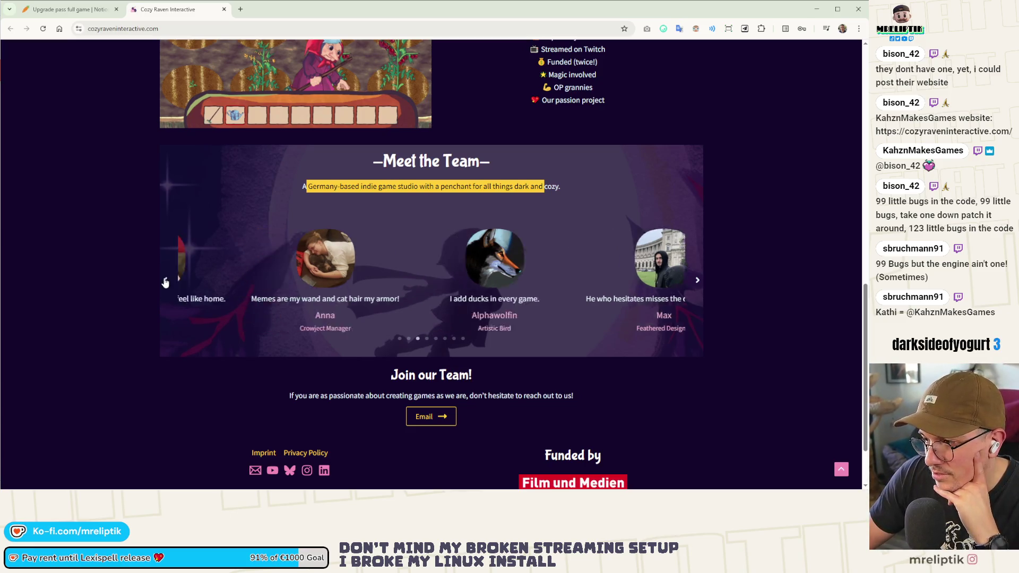
click(165, 281)
click(165, 280)
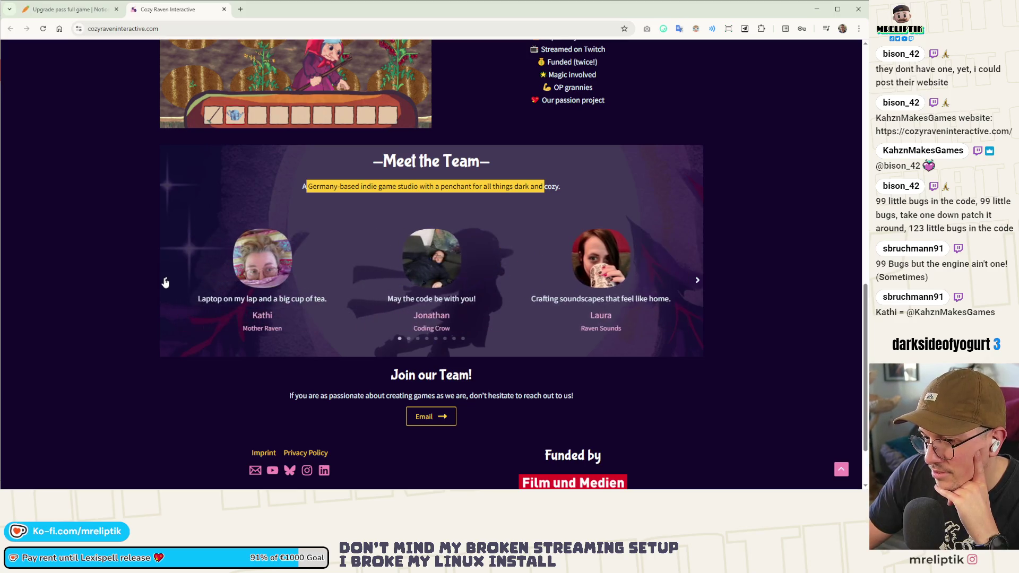
click(165, 280)
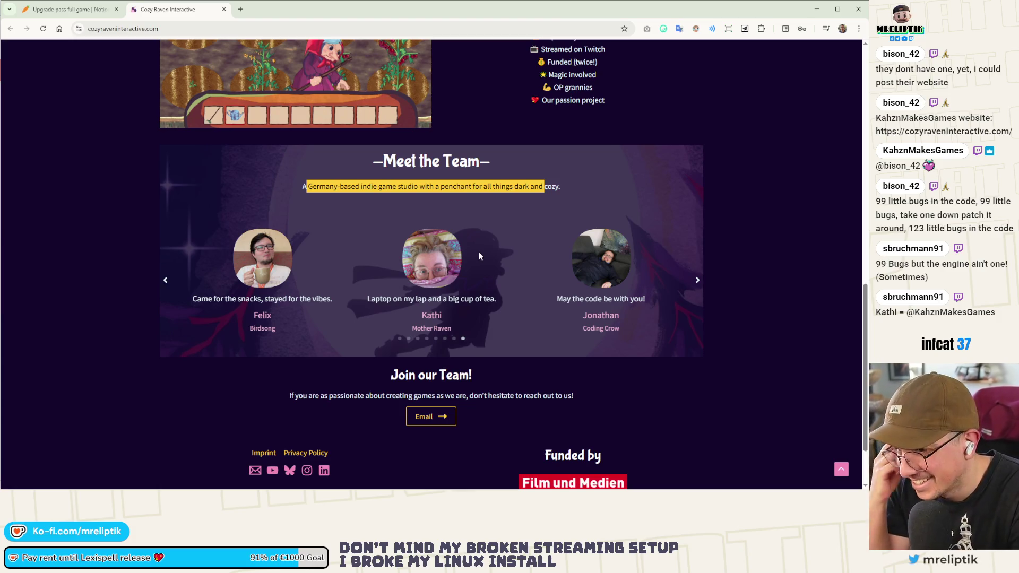
- Scroll to the Join our Team section and select, then deselect, its heading and paragraph
scroll(317, 253, down, 2)
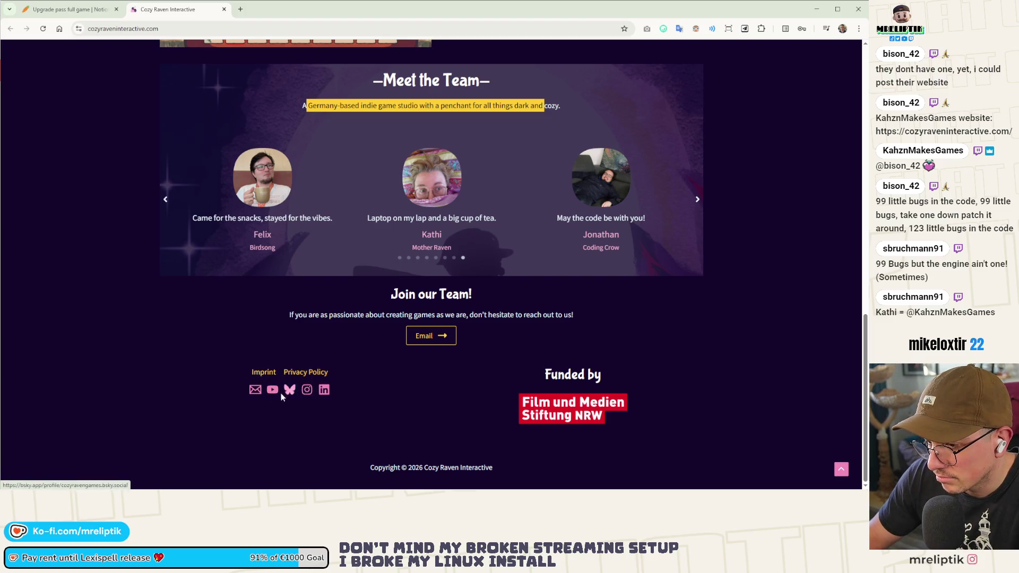
scroll(344, 359, up, 20)
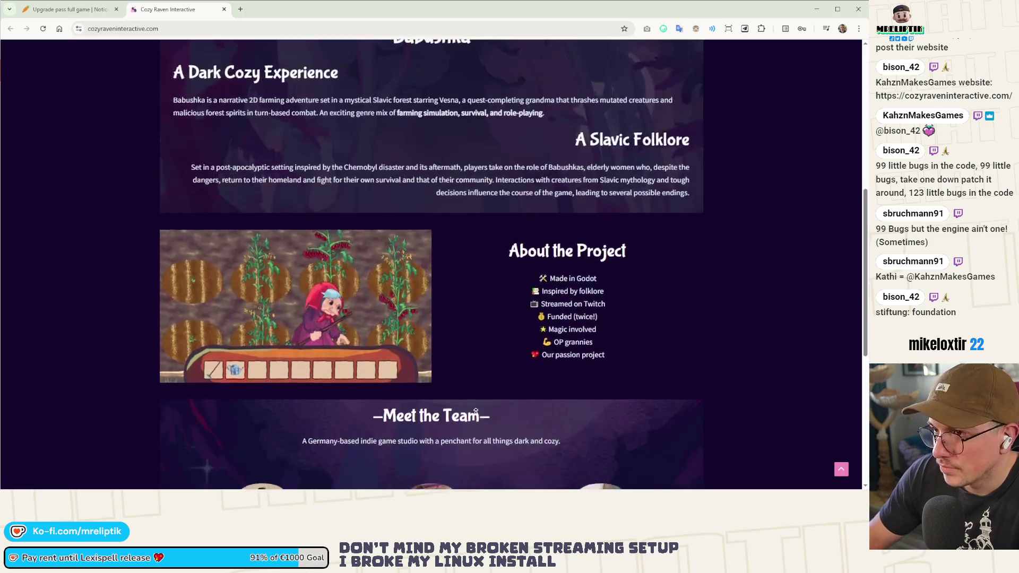
scroll(429, 347, down, 20)
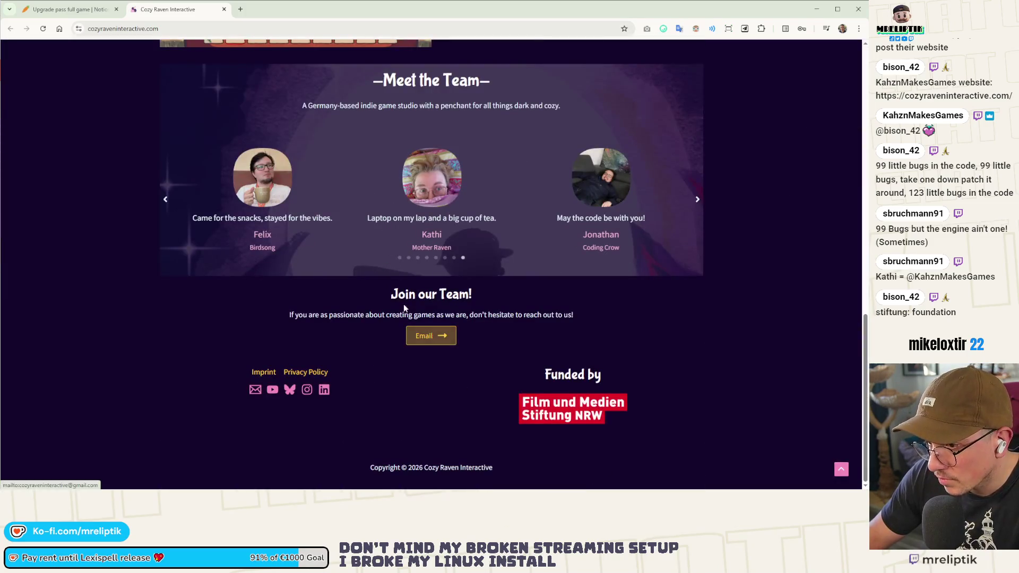
drag(306, 314, 557, 342)
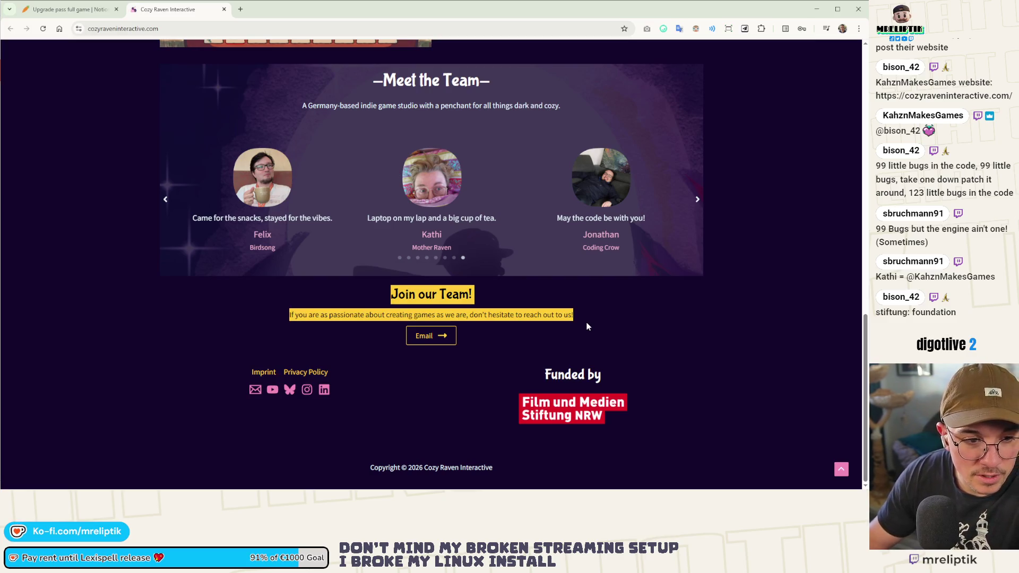
click(502, 332)
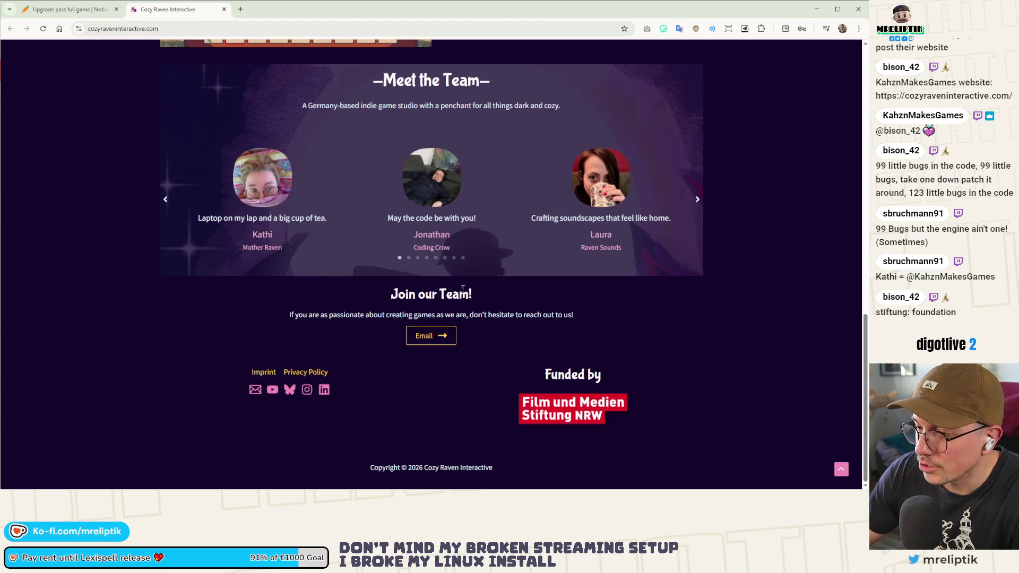
- Scroll the site, jump to the Babushka game section, then close the studio website tab
scroll(447, 315, up, 4)
scroll(451, 318, up, 9)
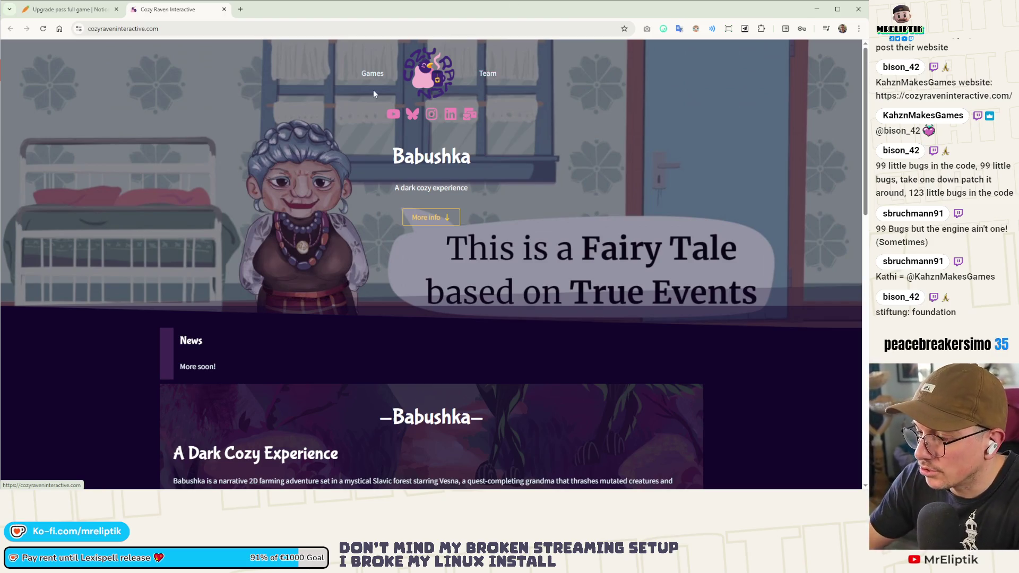
scroll(351, 188, down, 6)
scroll(373, 261, down, 7)
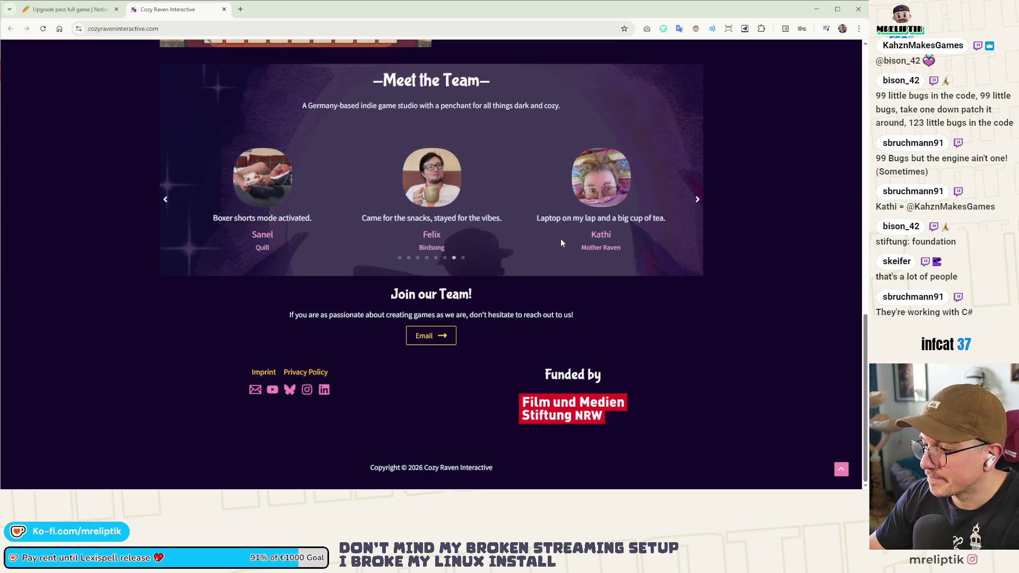
scroll(590, 264, up, 15)
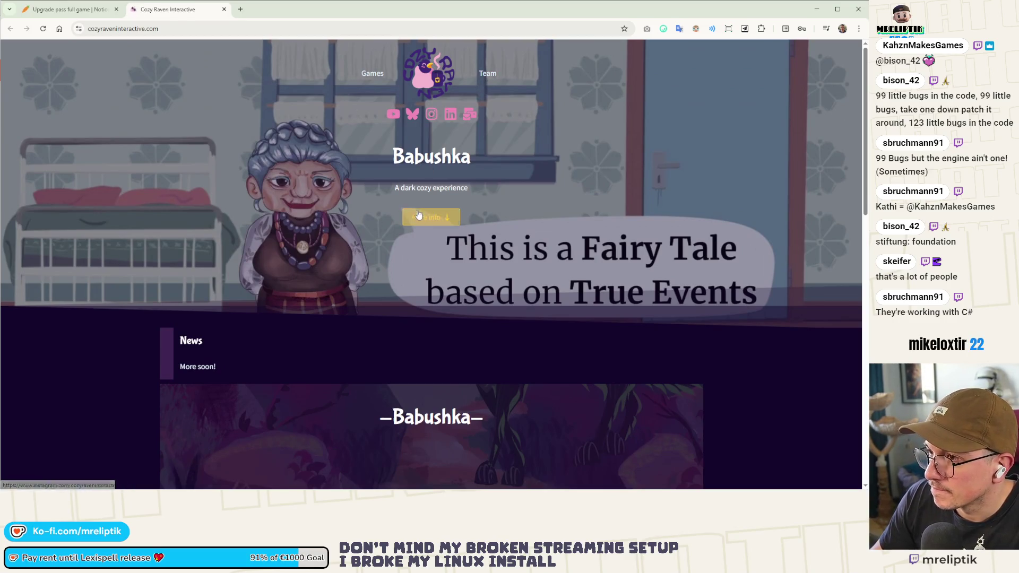
click(418, 214)
scroll(301, 256, up, 6)
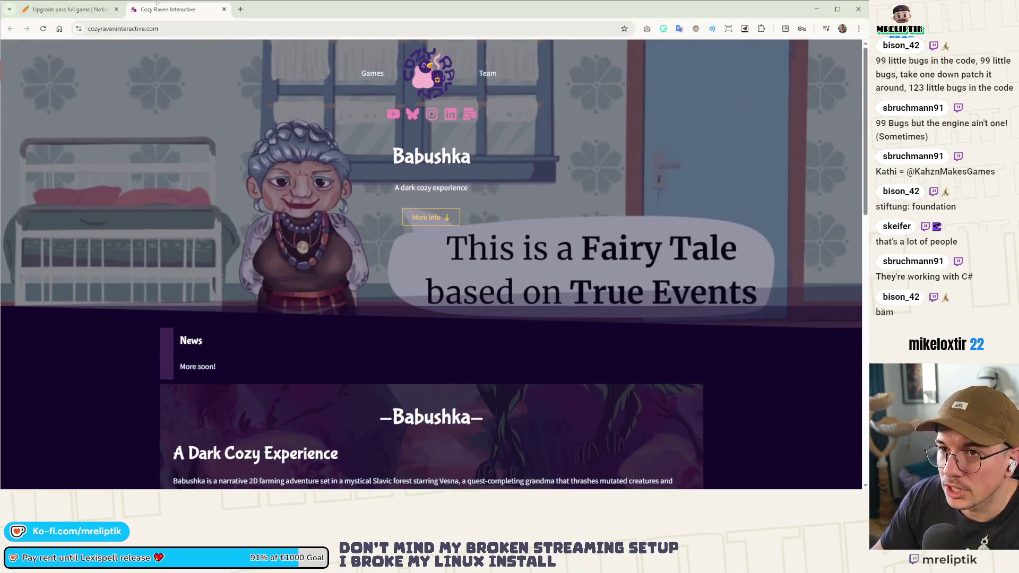
middle_click(162, 9)
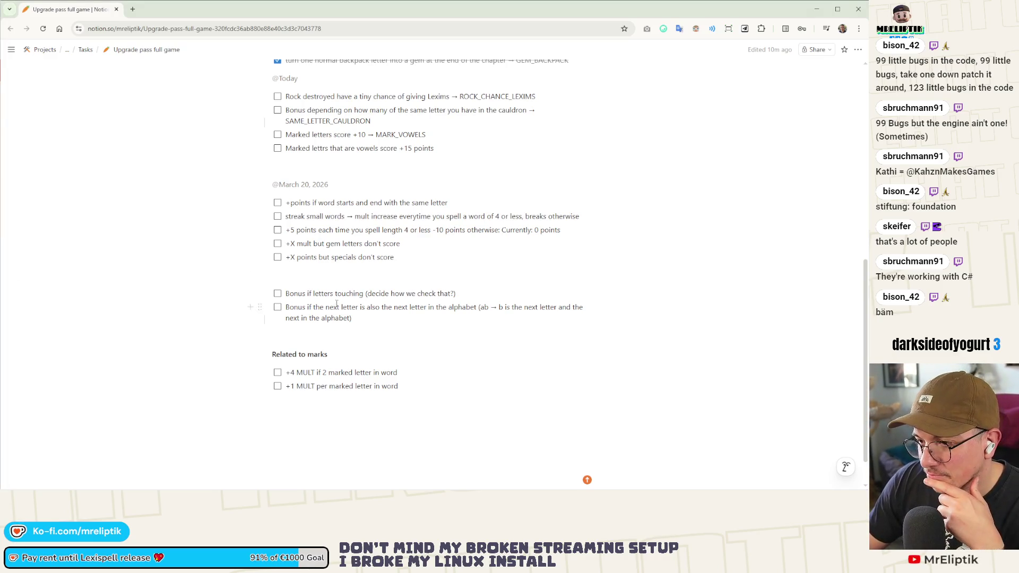
scroll(337, 303, up, 3)
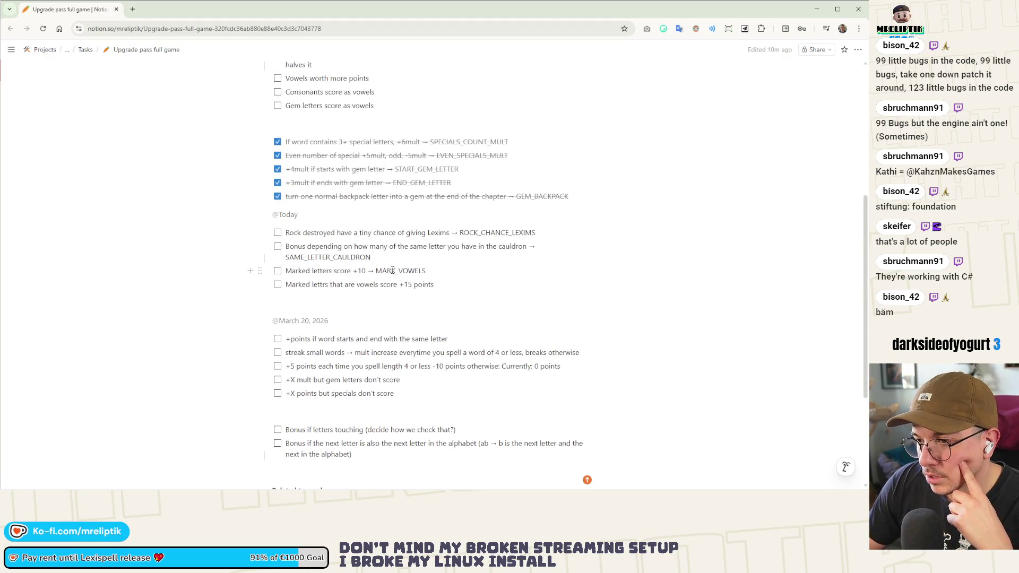
double_click(393, 271)
double_click(497, 232)
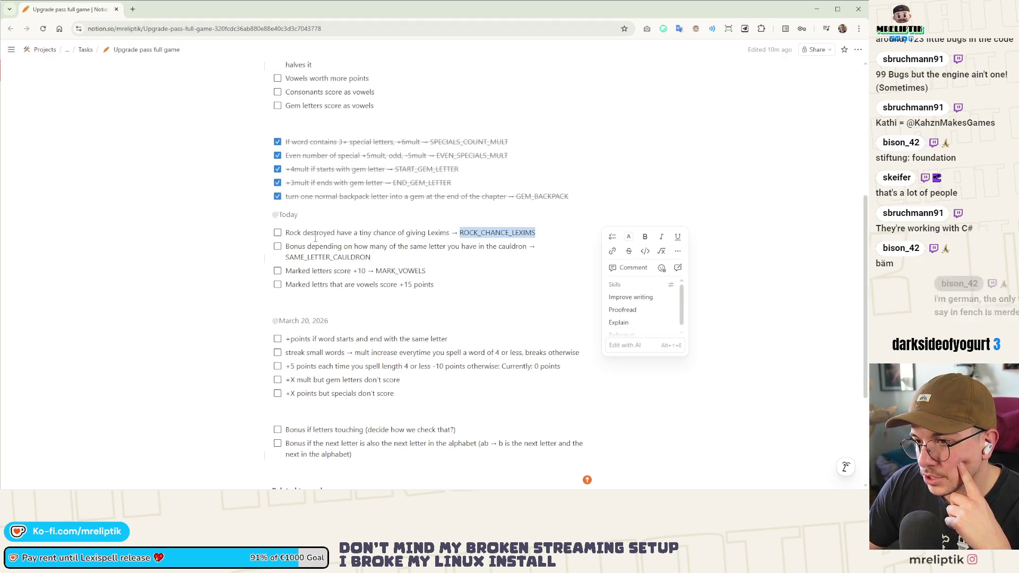
double_click(407, 270)
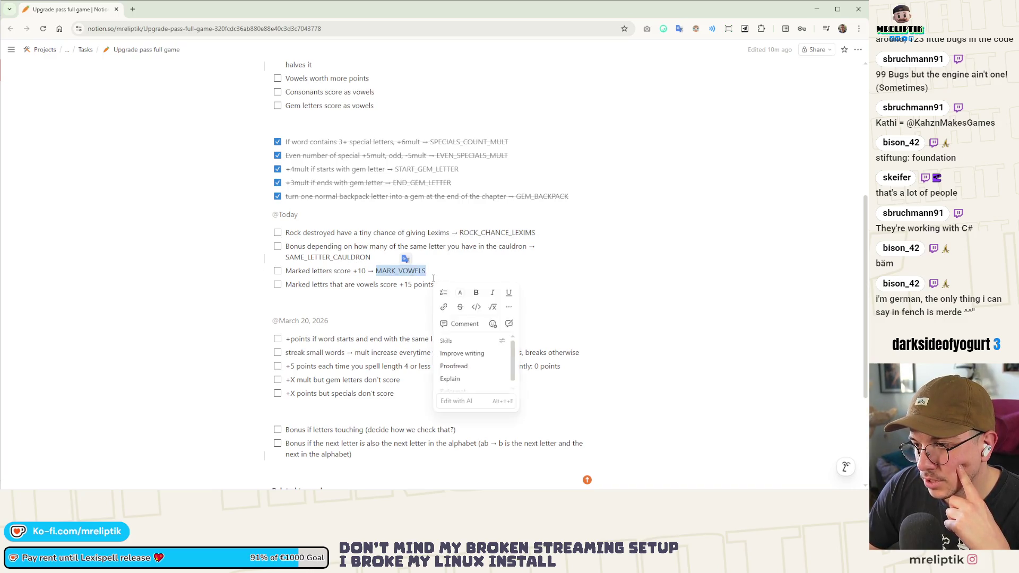
click(407, 271)
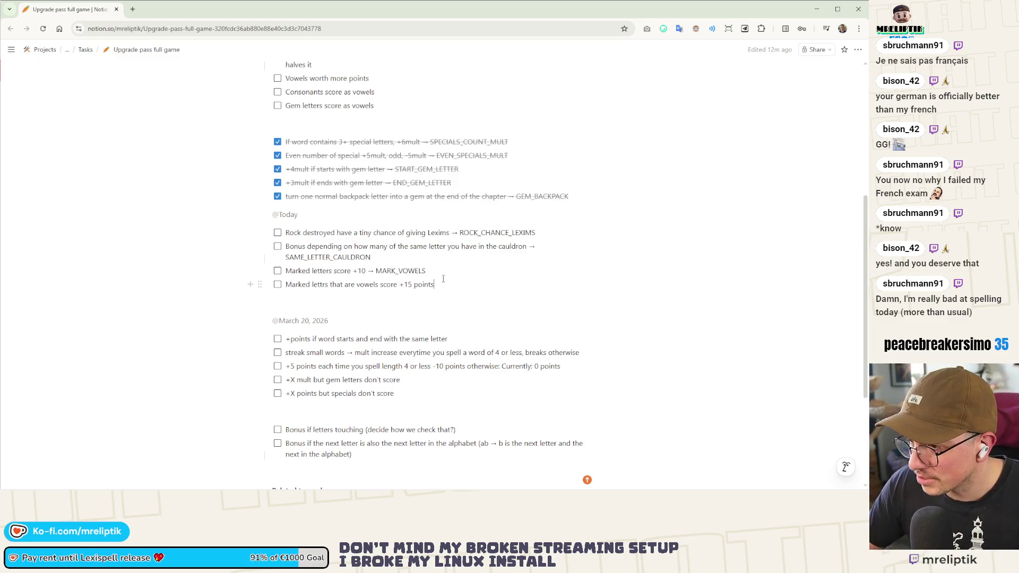
text(->)
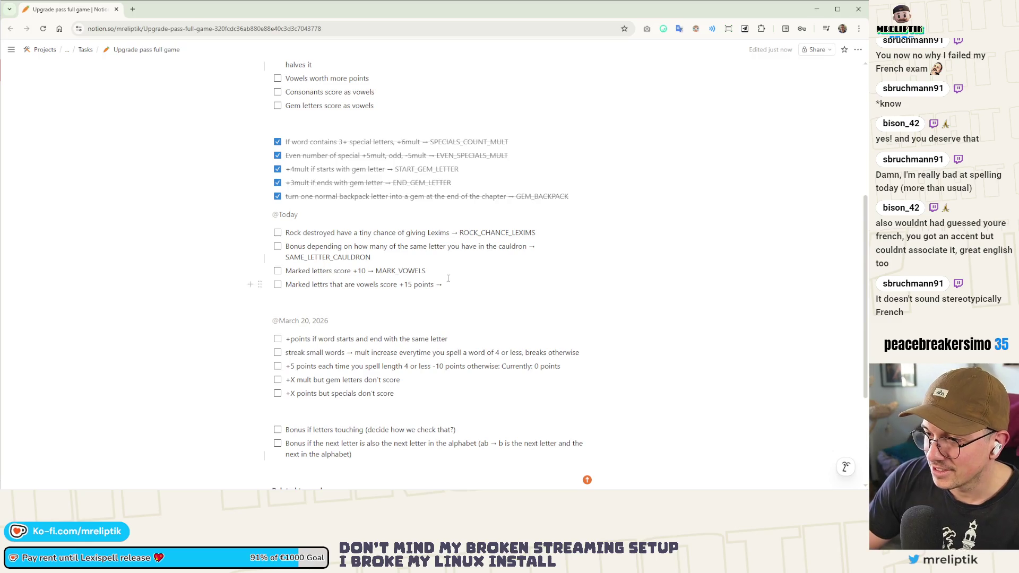
- Type 'MARK_VOWELS' after the arrow on the +15 points vowel task line
text(MARK)
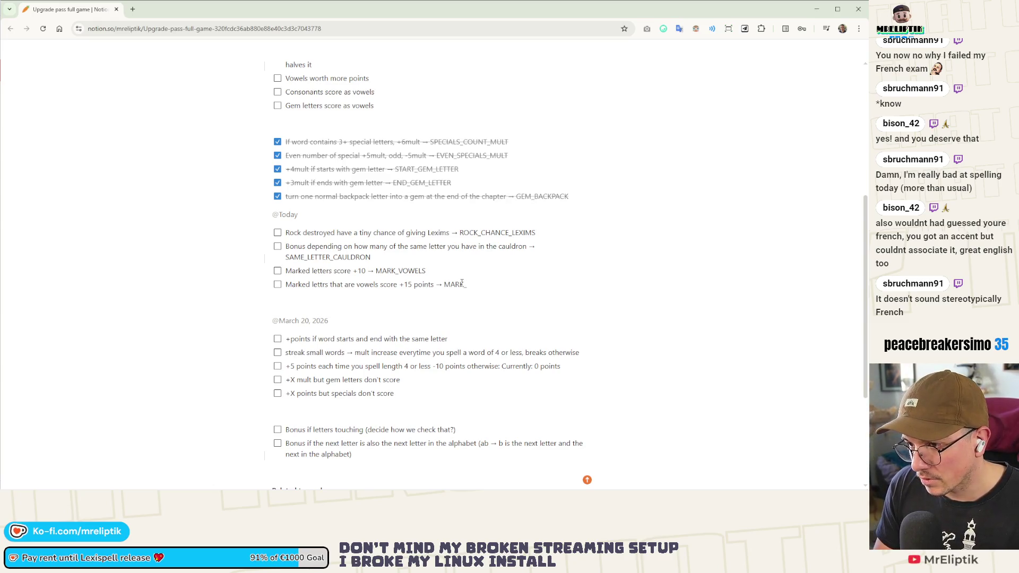
text(_VO)
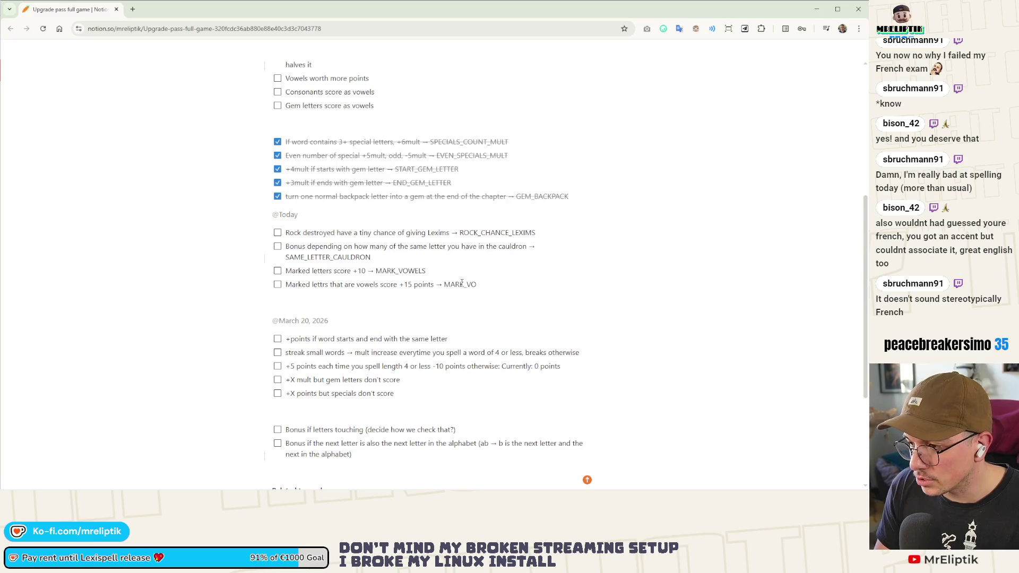
text(WELS)
- Change the +10 marked-letters key to MARK_POINTS and switch to the code editor
key(BackSpace)
key(BackSpace)
key(BackSpace)
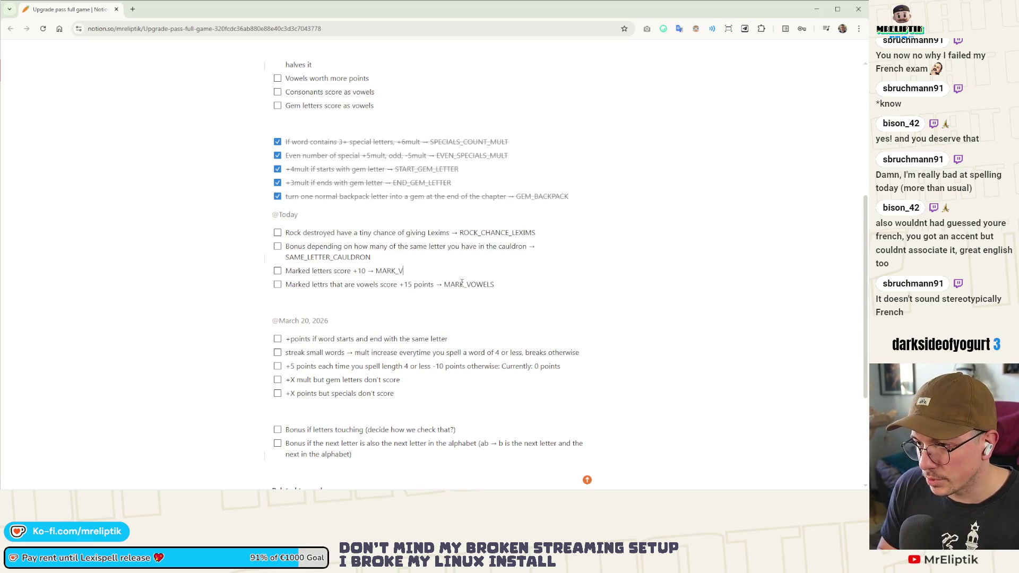
text(POINTS)
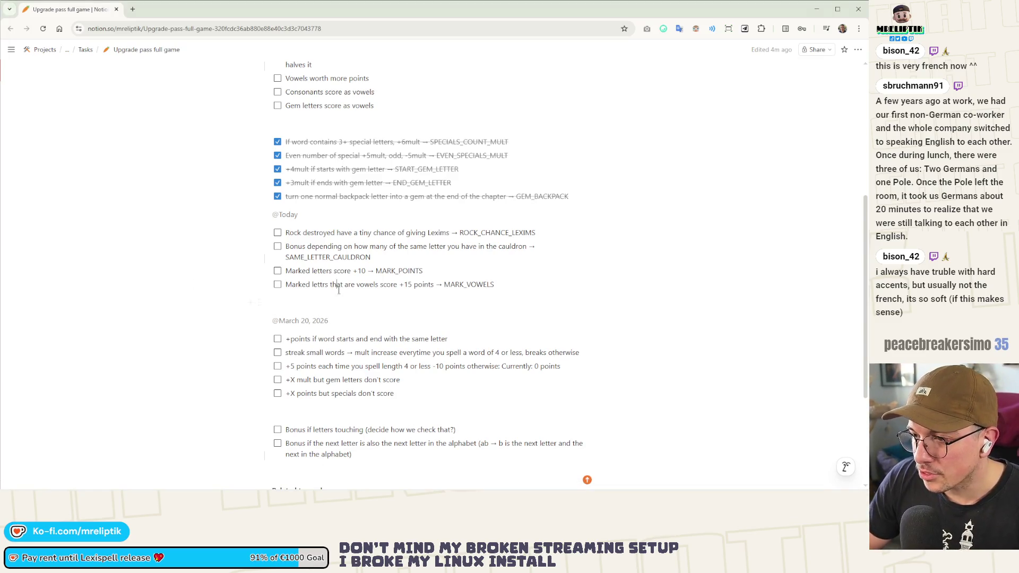
key(alt+Tab)
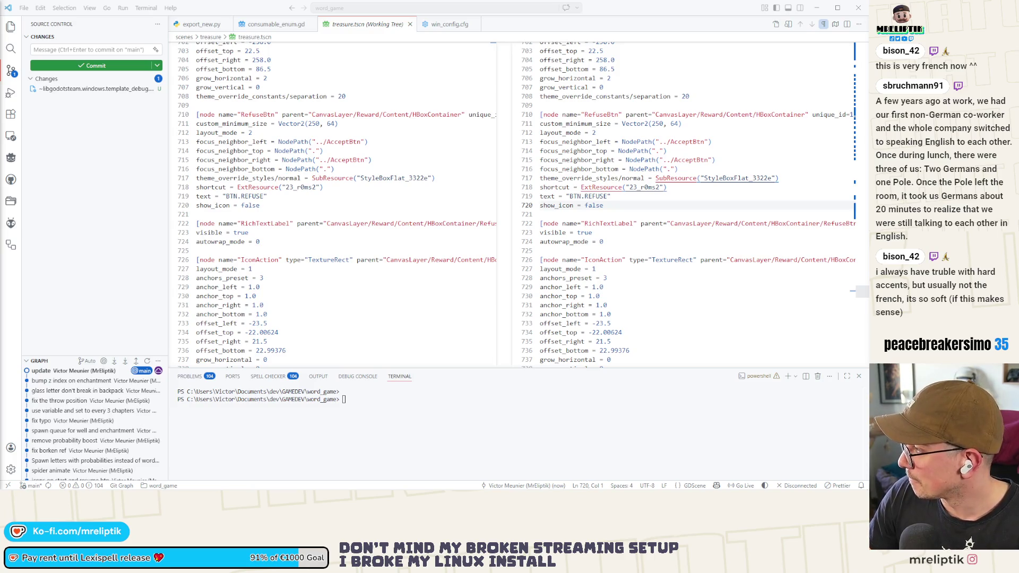
- Append ROCK_CHANCE_LEXIMS, SAME_LETTER_CAULDRON, MARK_POINTS and MARK_POINTS_VOWELS to the UPGRADE enum, save, and reload the project
mouse_move(42, 476)
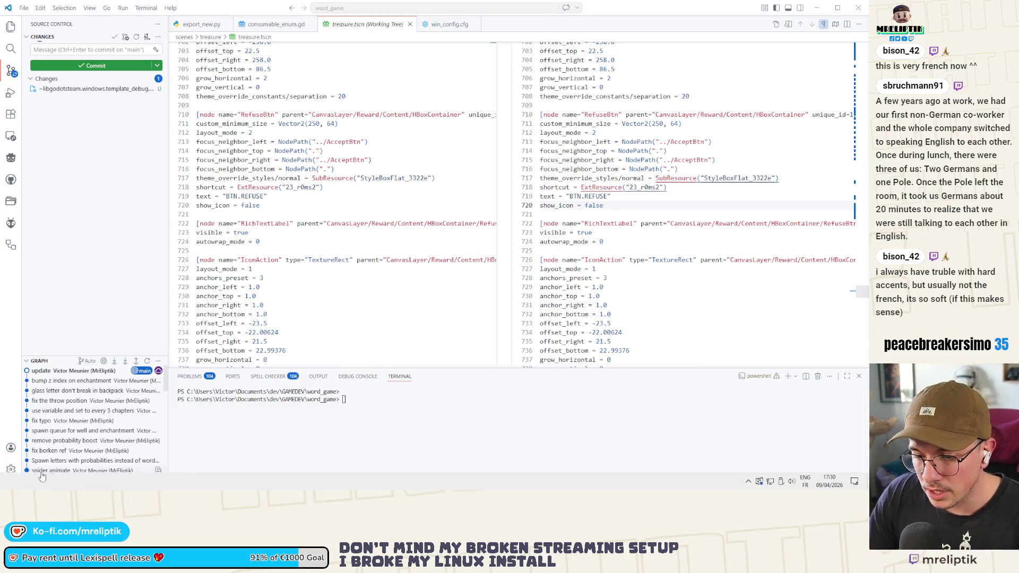
key(alt+Tab)
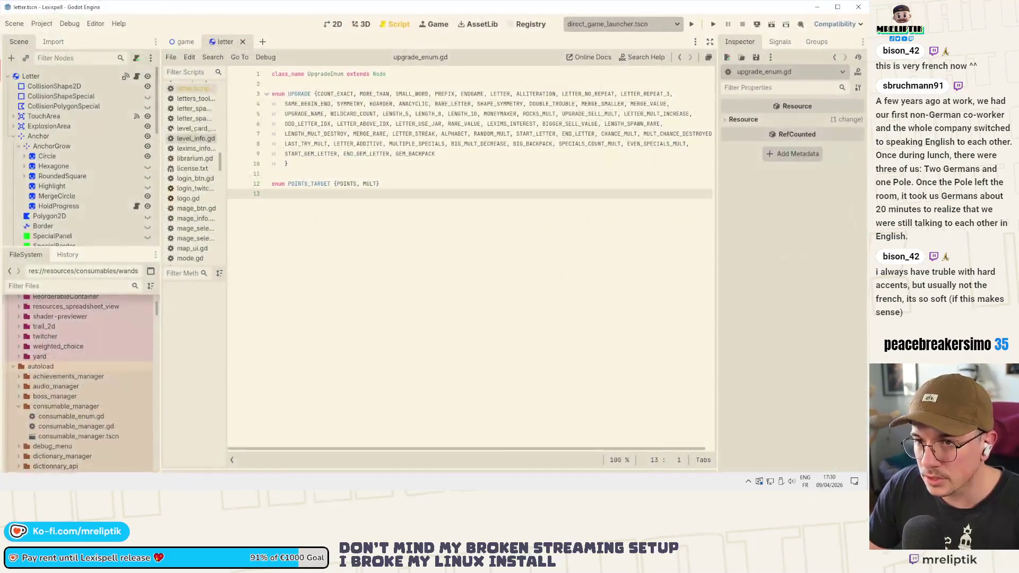
click(448, 154)
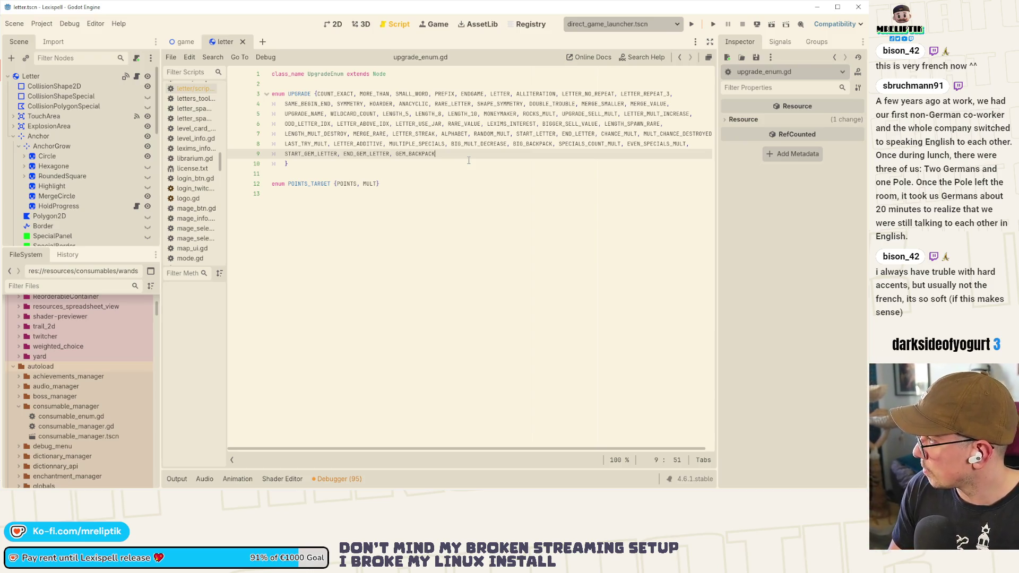
text(, ROCK)
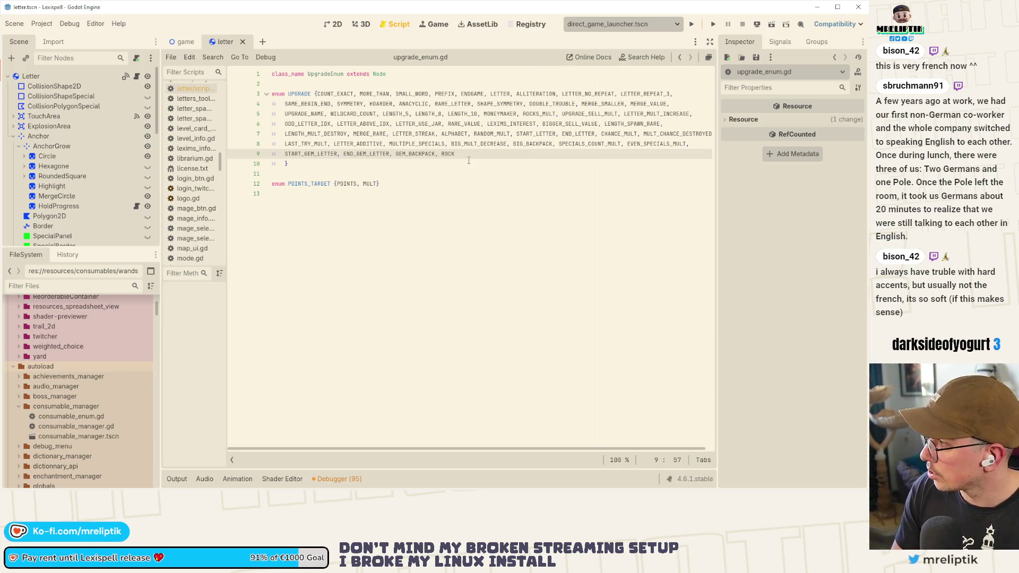
text(_CHANCE_LEXIMS,)
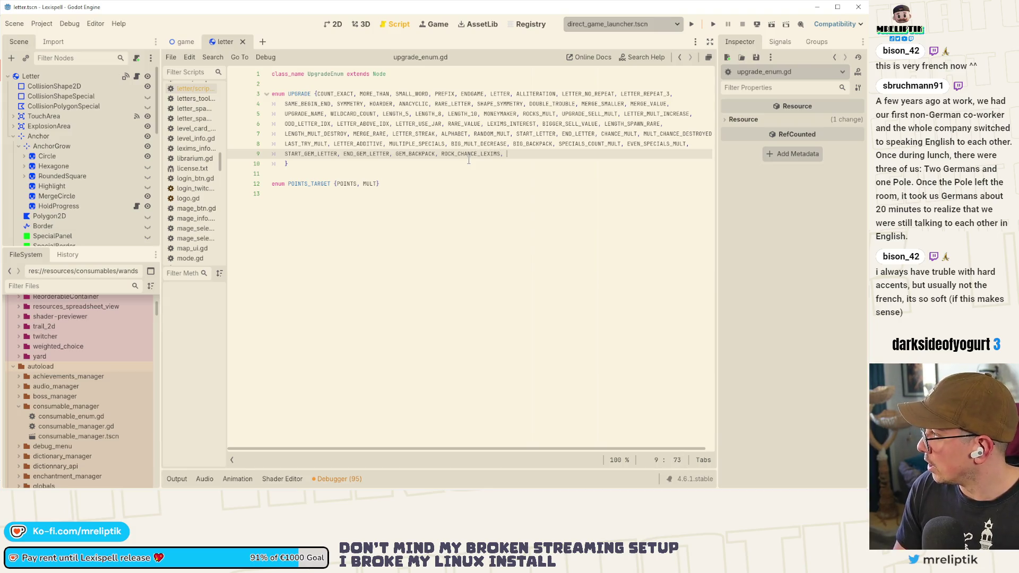
text( SAME_LETTER_CAU)
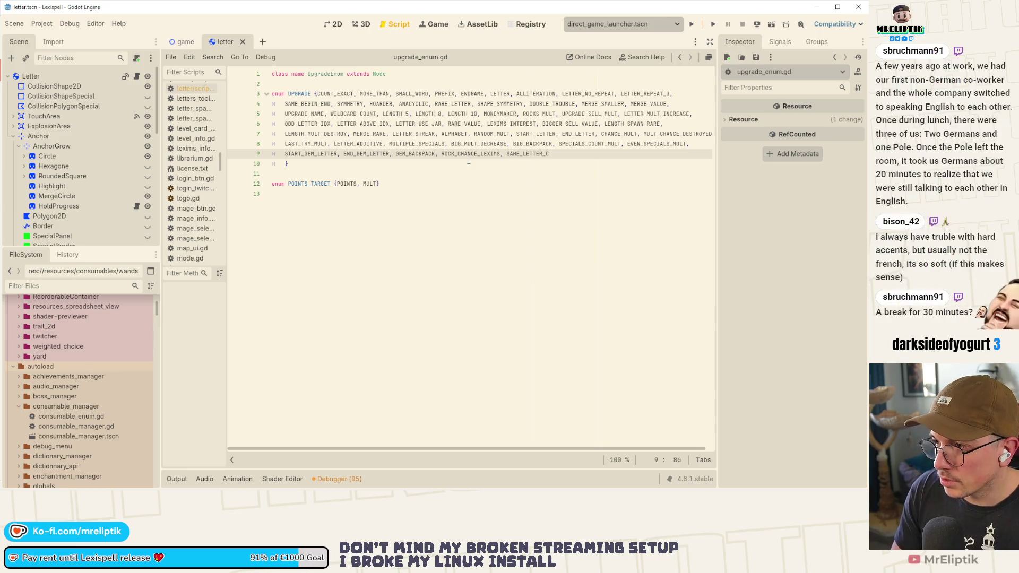
text(LDRO)
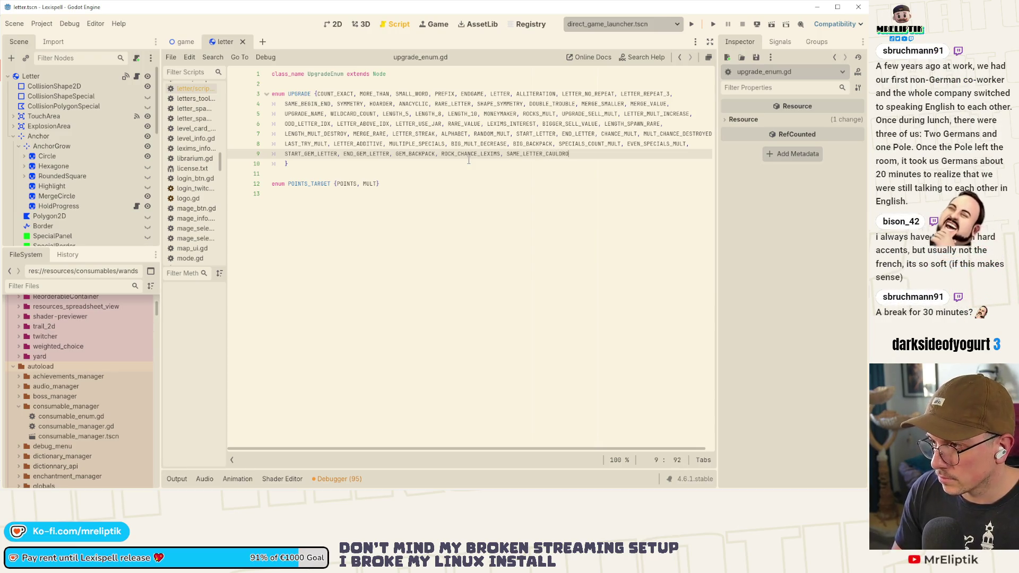
text(N, MARK_)
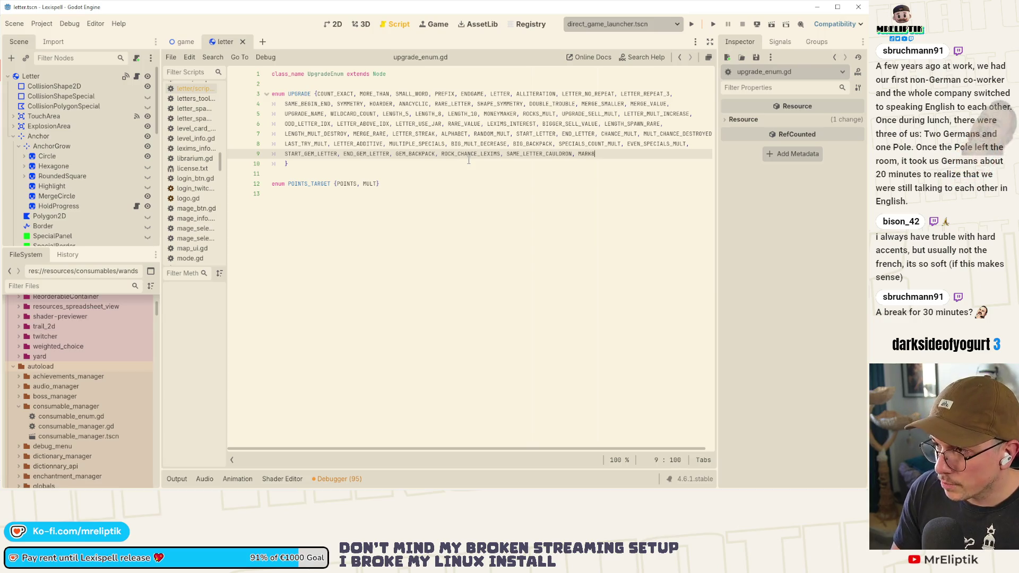
text(POINTS, MARK_POINTS_VOWELS)
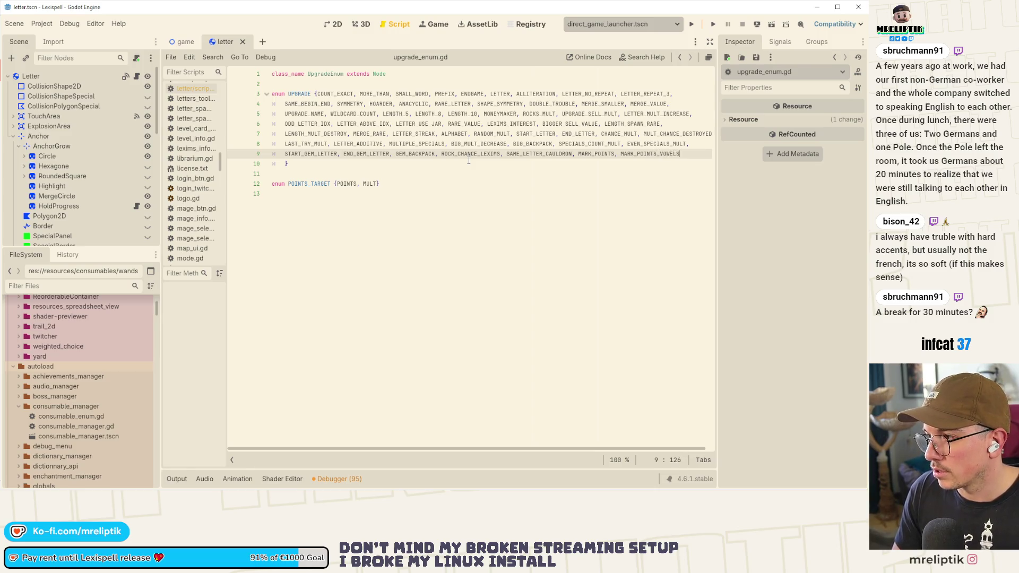
key(ctrl+s)
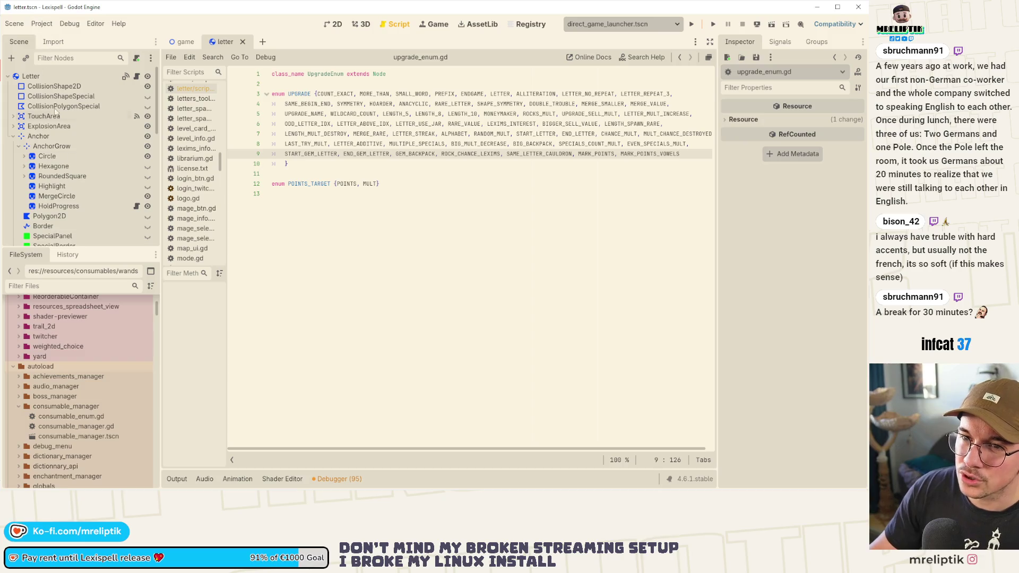
click(41, 23)
click(74, 138)
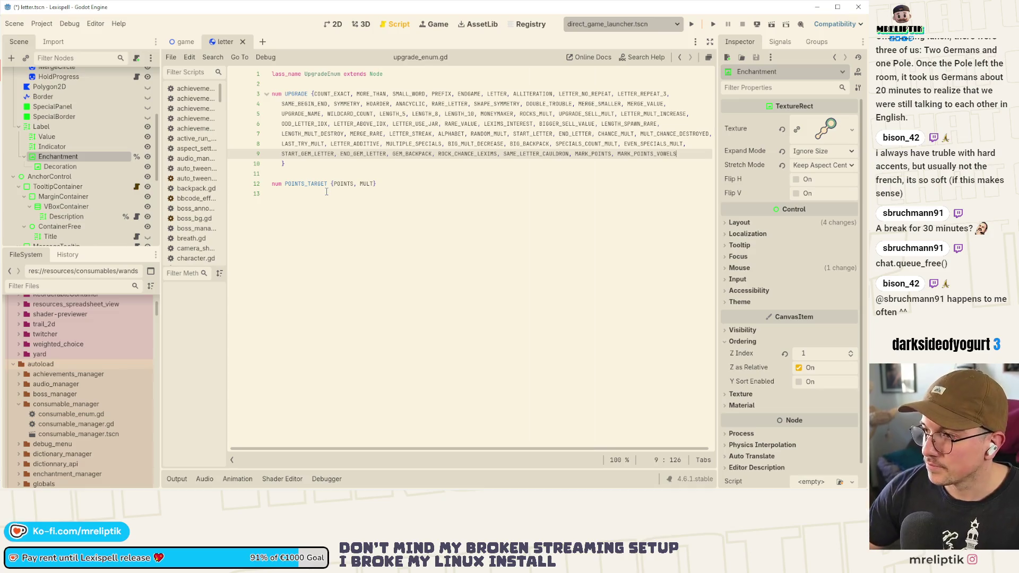
- Enlarge the FileSystem dock and collapse the consumable_manager, consumables, enchantments and mages folders
click(432, 170)
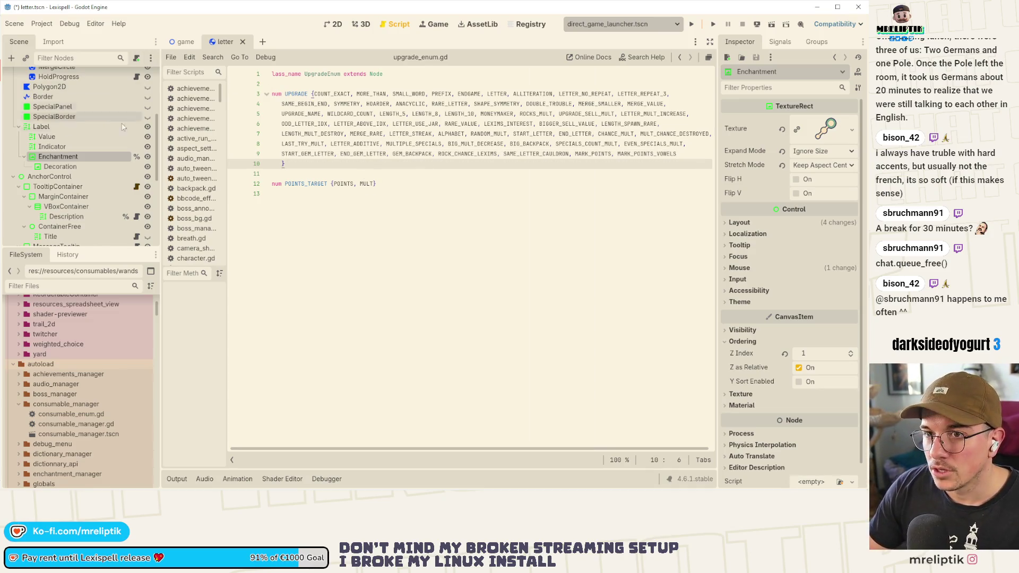
drag(85, 249, 85, 164)
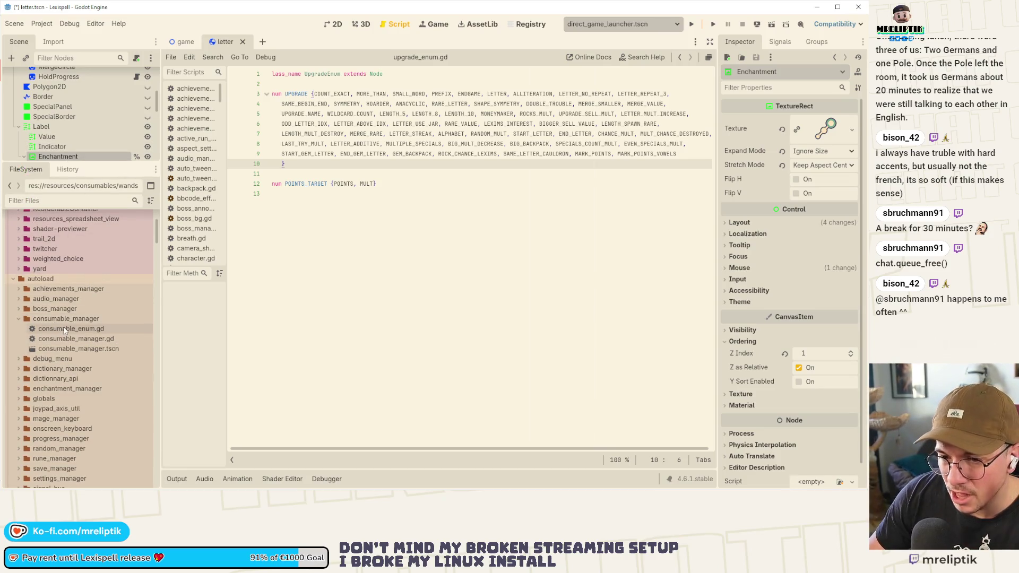
scroll(63, 326, down, 3)
click(16, 251)
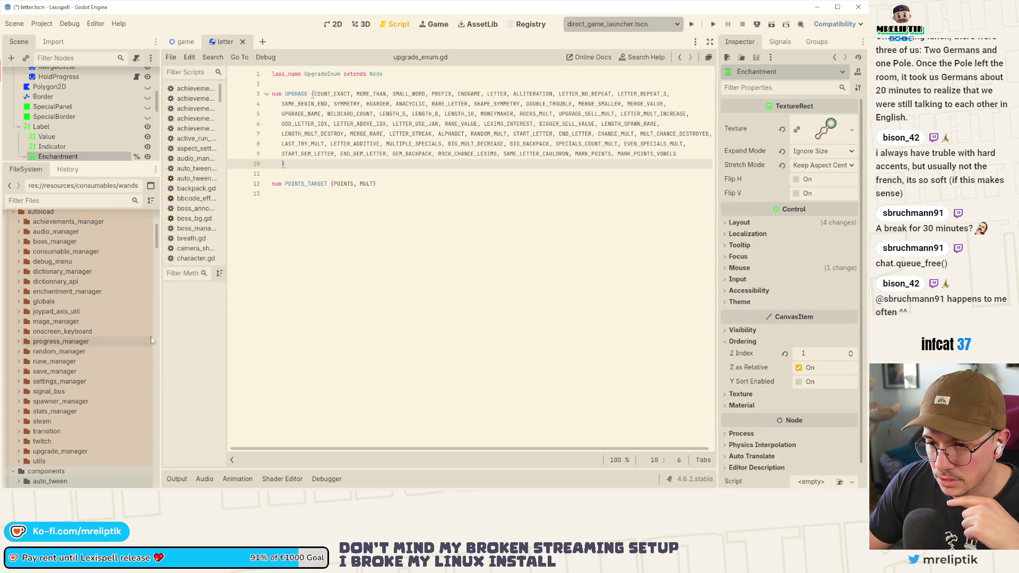
scroll(80, 322, down, 10)
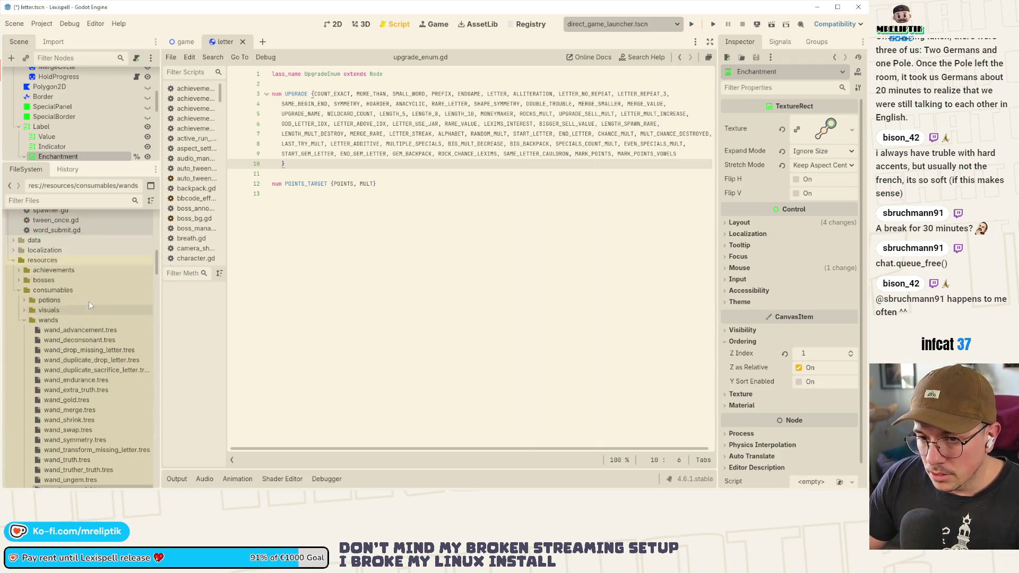
scroll(80, 308, down, 1)
double_click(53, 256)
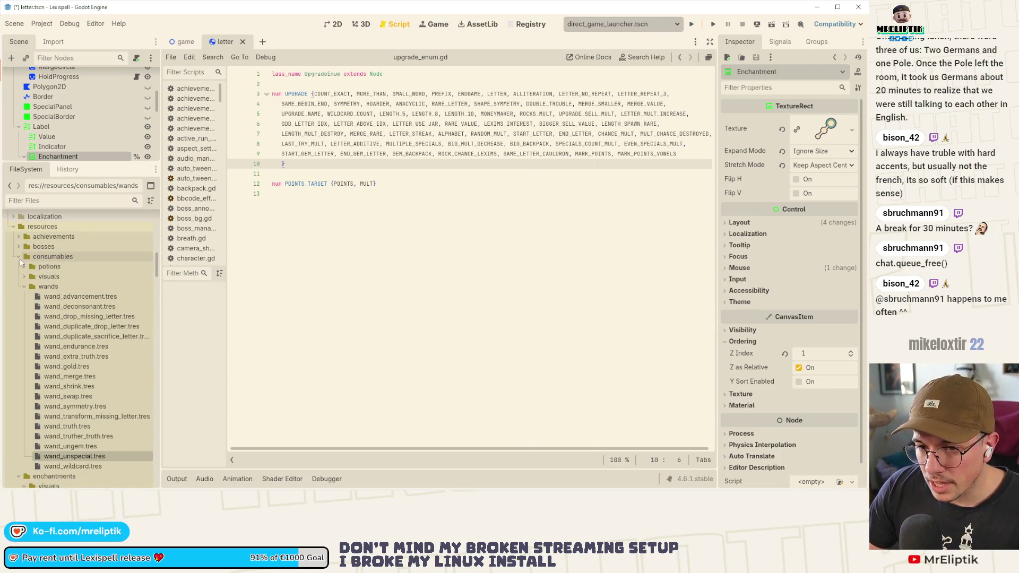
click(20, 266)
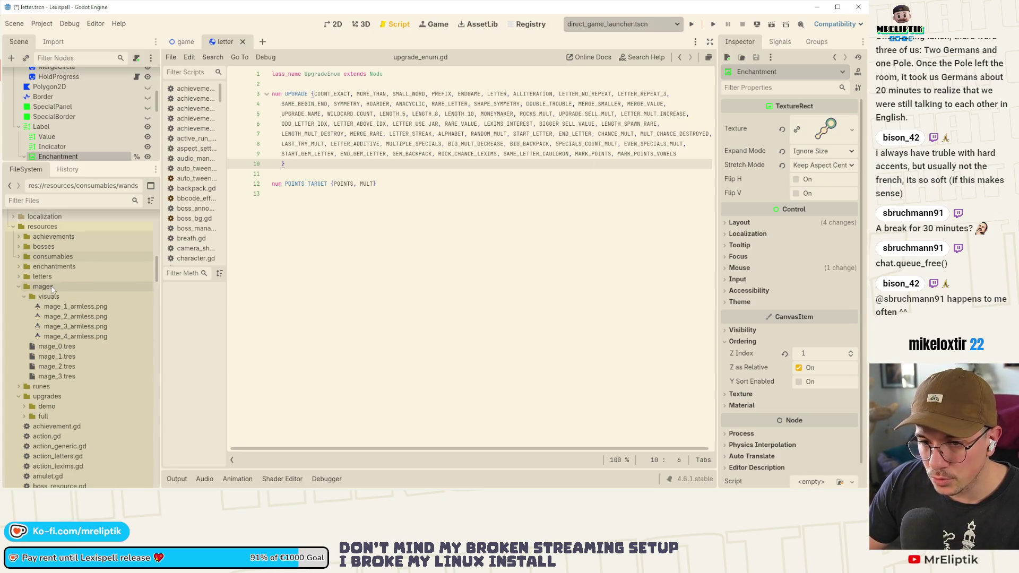
click(19, 286)
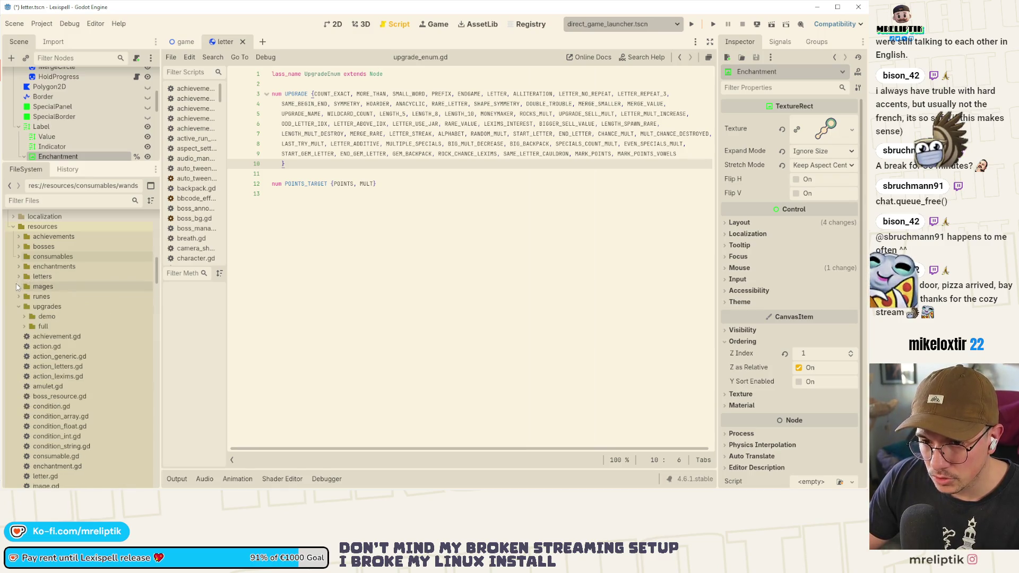
scroll(30, 263, down, 1)
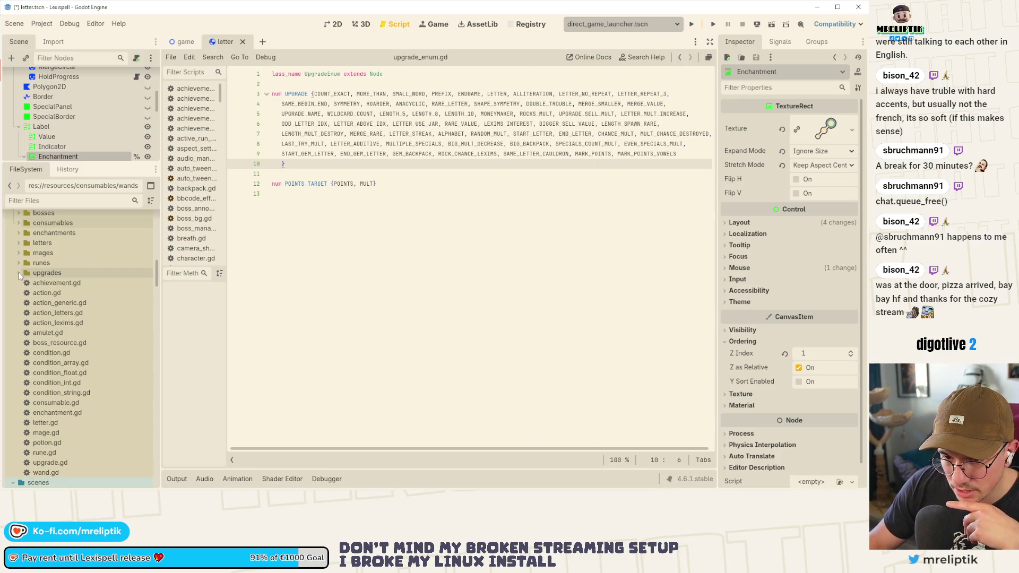
- Expand the upgrades 'full' folder and bring up its context menu
click(24, 283)
click(23, 284)
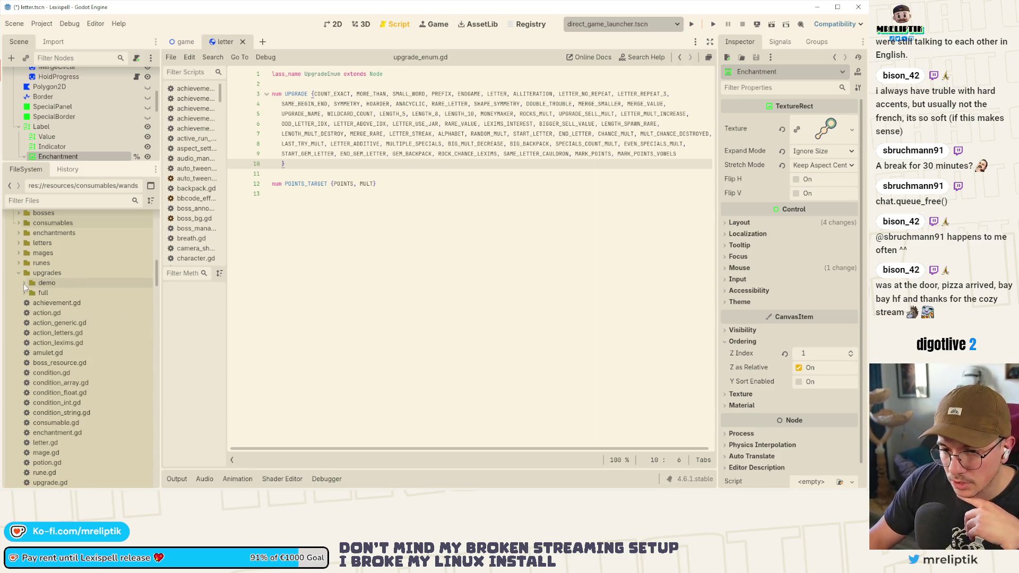
click(24, 293)
right_click(46, 293)
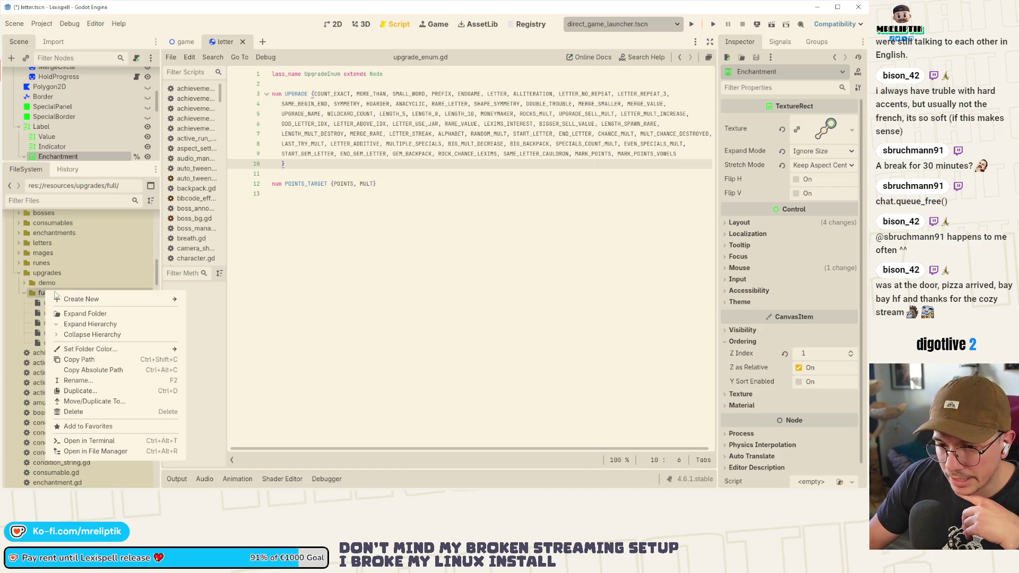
- Create a new UpgradeResource from the full folder's Create New menu
mouse_move(67, 300)
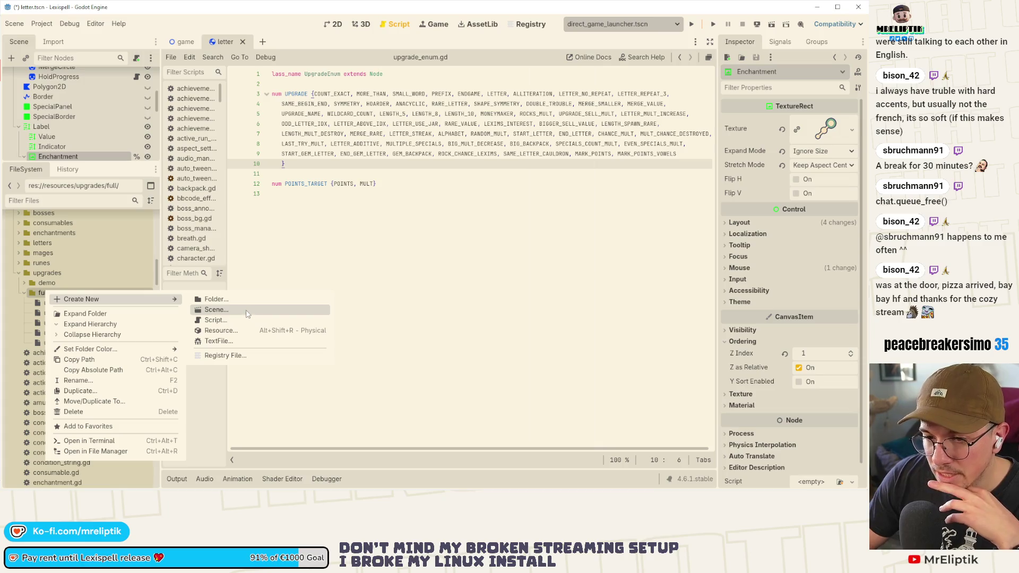
click(69, 302)
right_click(58, 292)
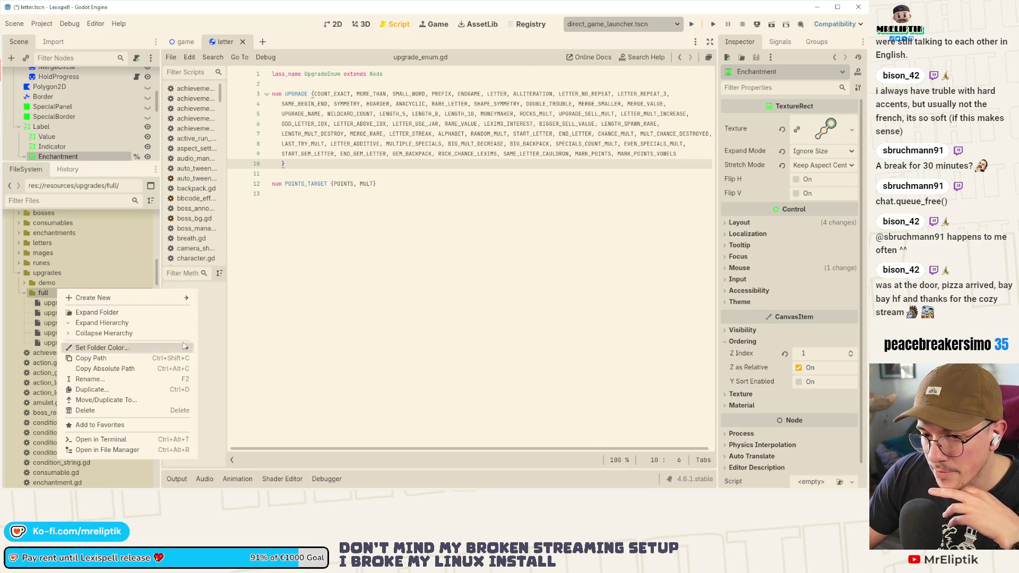
mouse_move(180, 298)
click(223, 328)
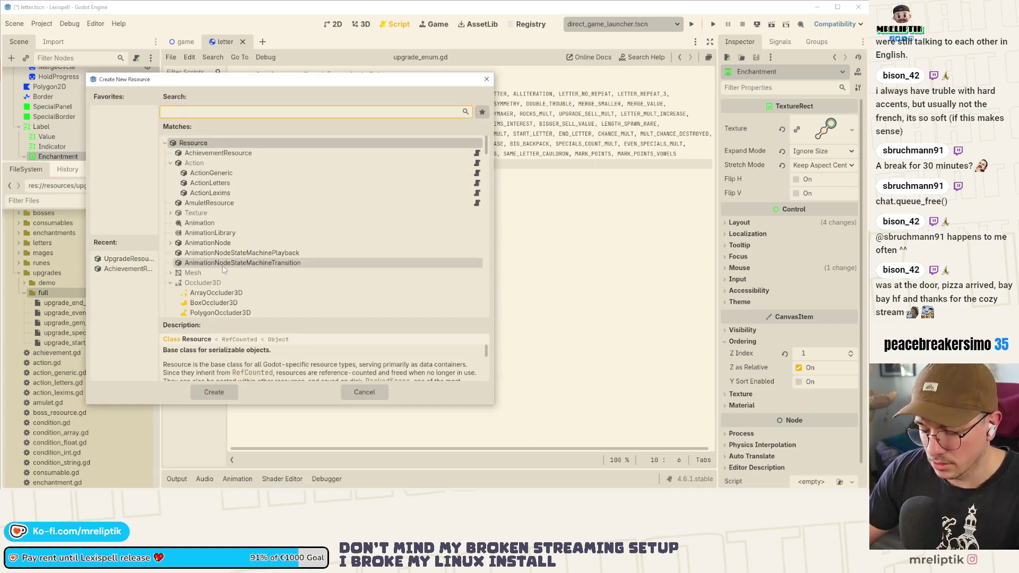
text(upgrade)
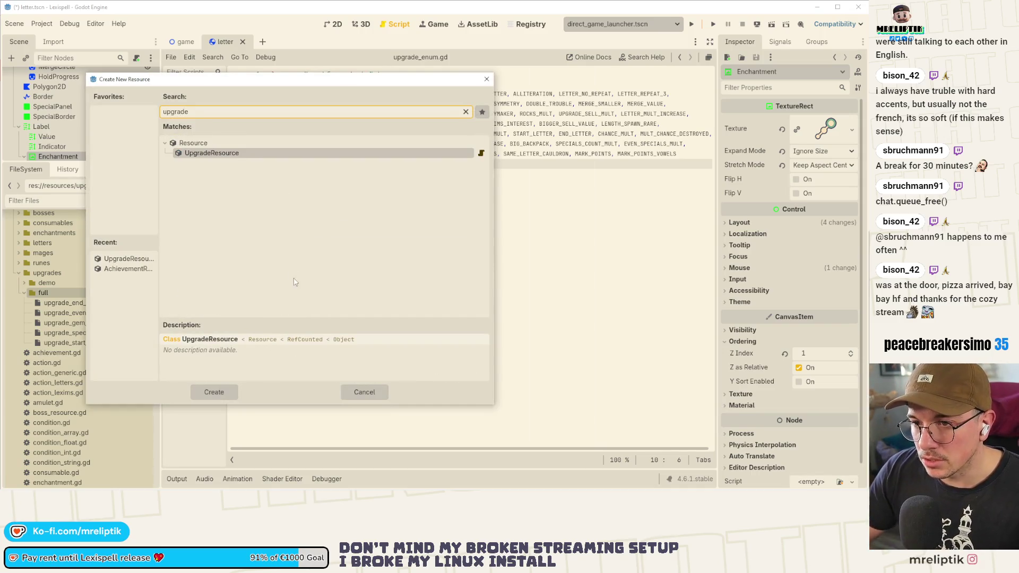
double_click(223, 155)
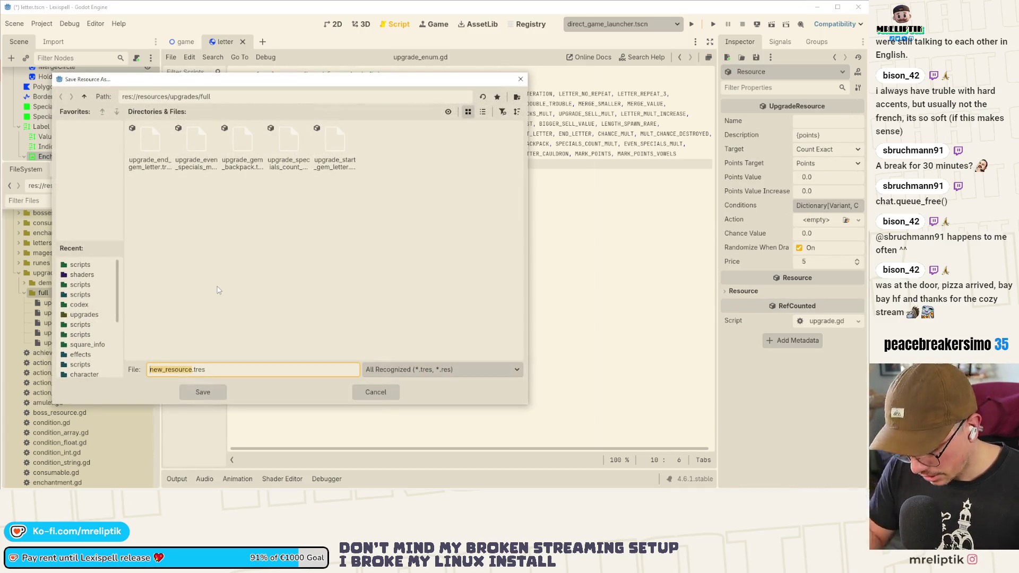
- Save the new resource as upgrade_rock_chance_lexims.tres in the full folder
text(upgrade_r)
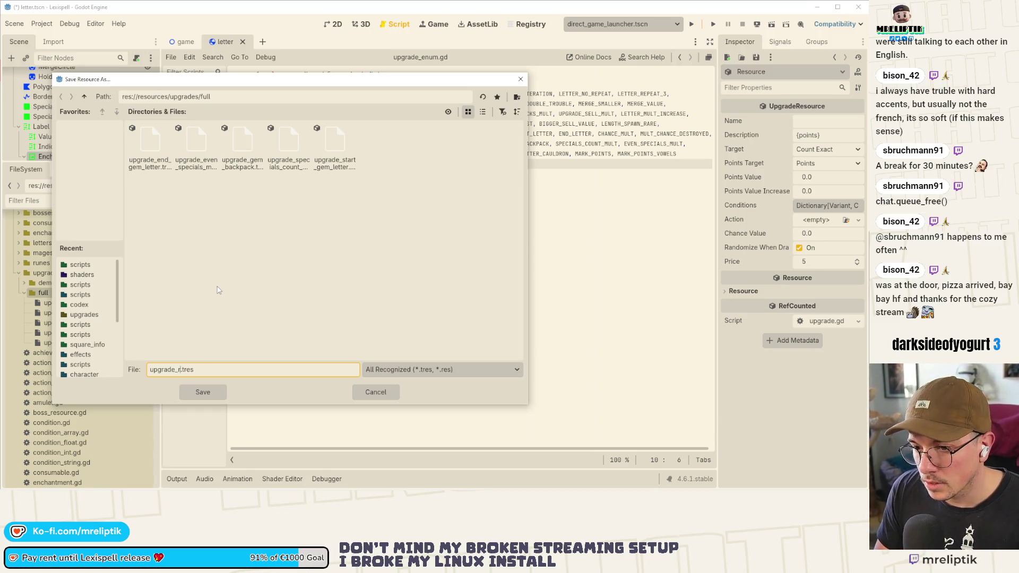
text(ock_chance_m)
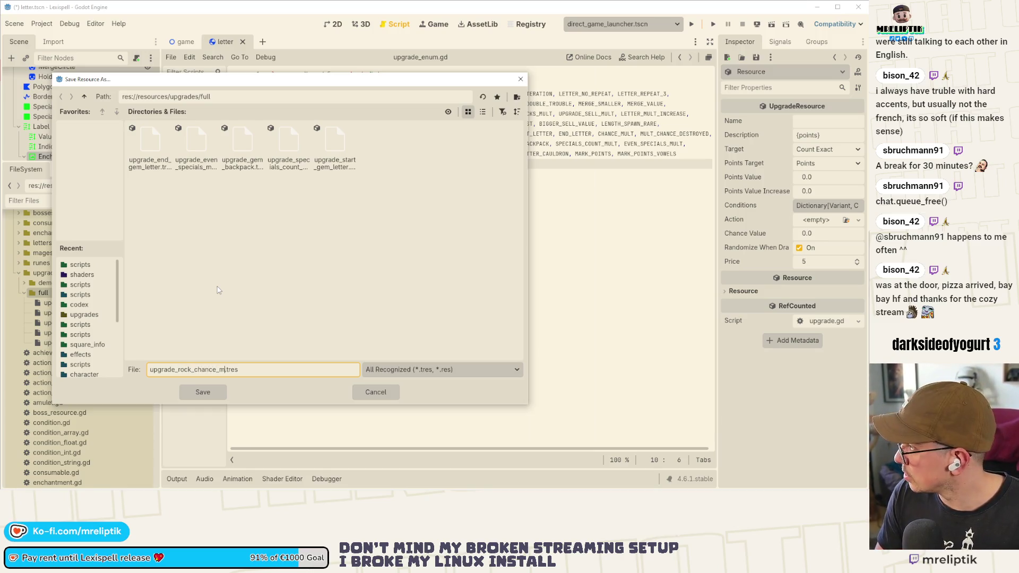
key(BackSpace)
text(exi)
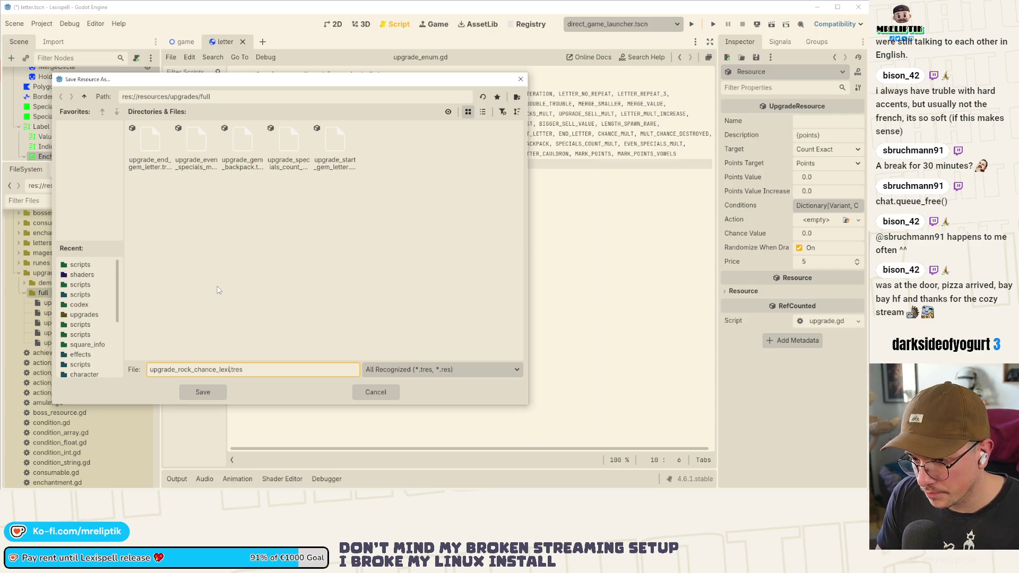
text(ms)
key(Return)
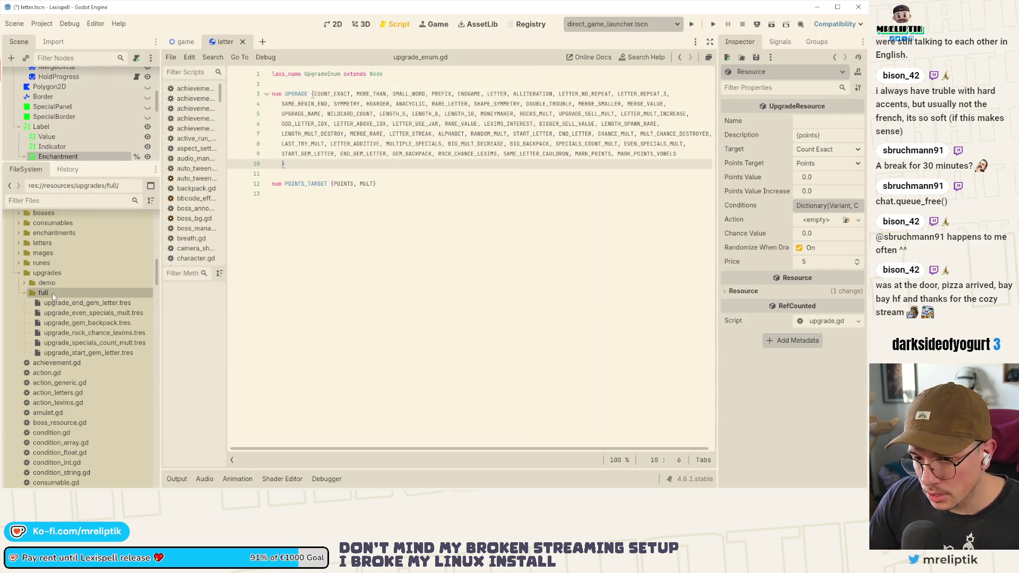
right_click(53, 294)
- Create an UpgradeResource saved as upgrade_same_letter_cauldron.tres in the full folder
mouse_move(127, 306)
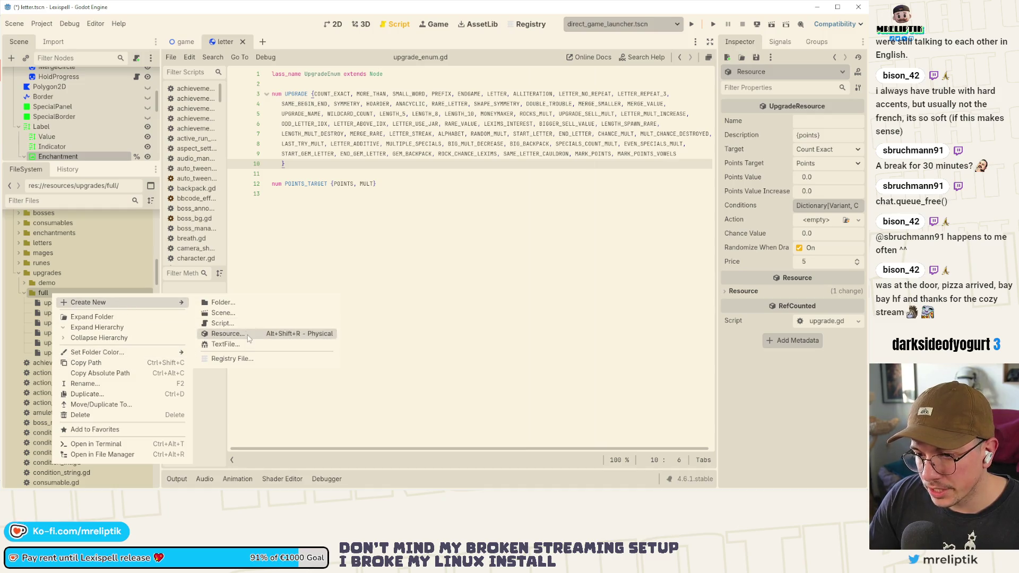
click(249, 338)
double_click(238, 156)
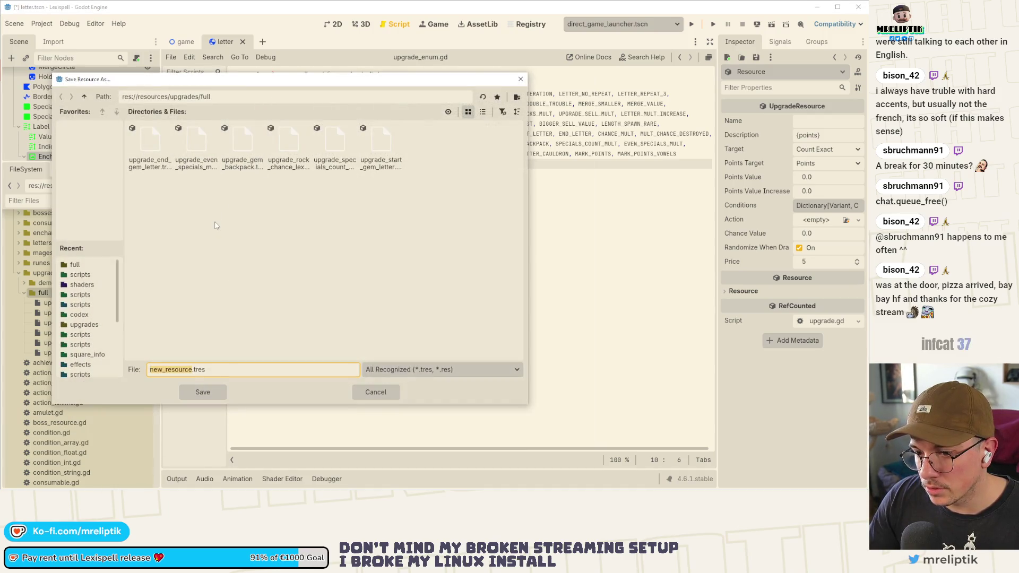
text(upgrade_)
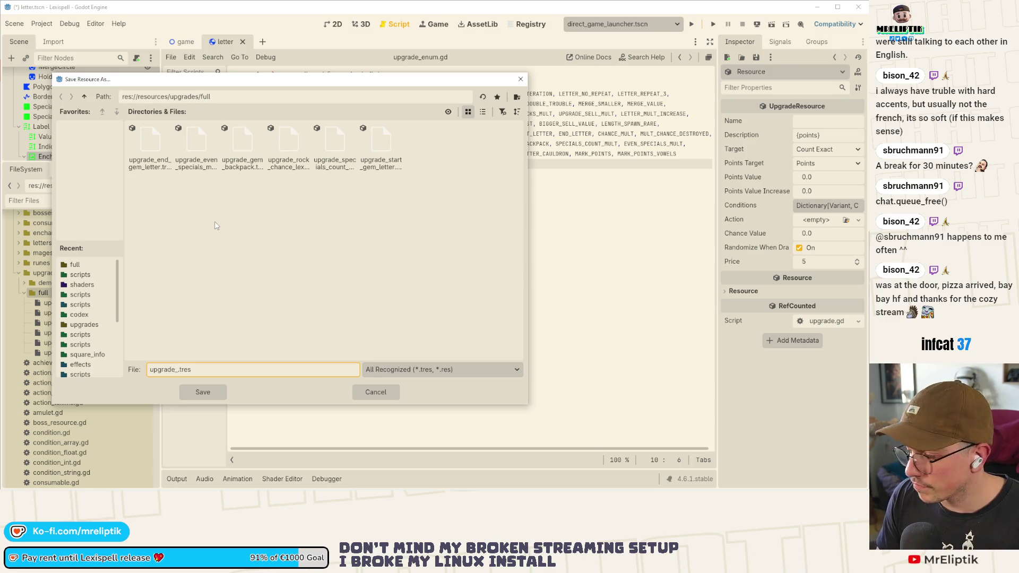
text(same_letter_cauldron)
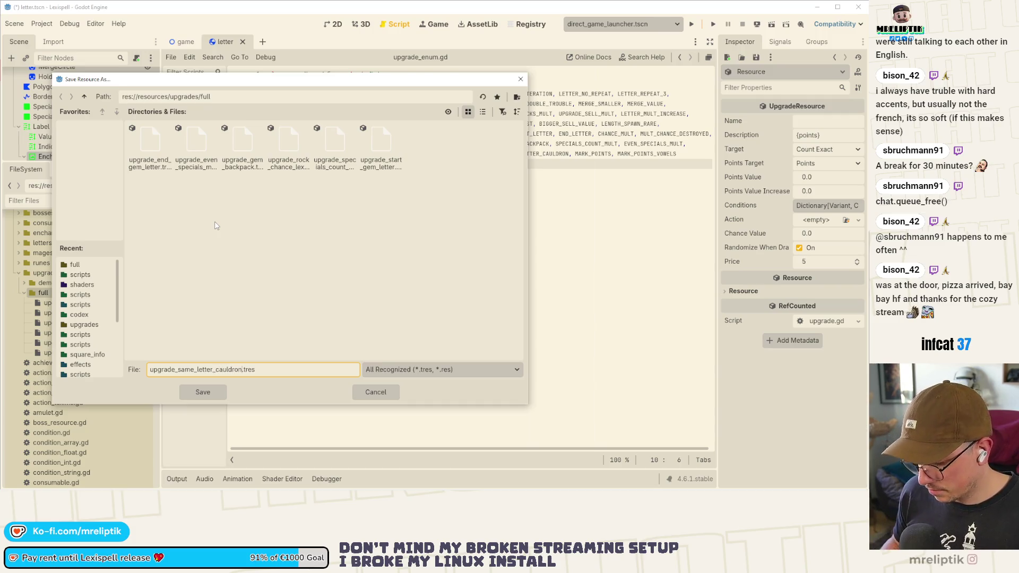
key(Return)
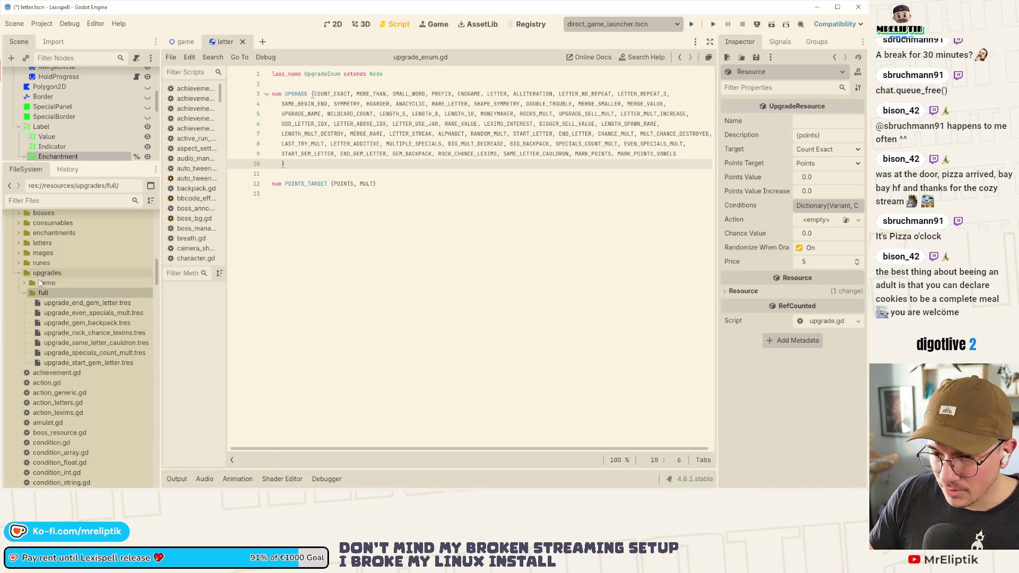
right_click(49, 293)
- Create an UpgradeResource saved as upgrade_mark_points.tres in the full folder
mouse_move(107, 302)
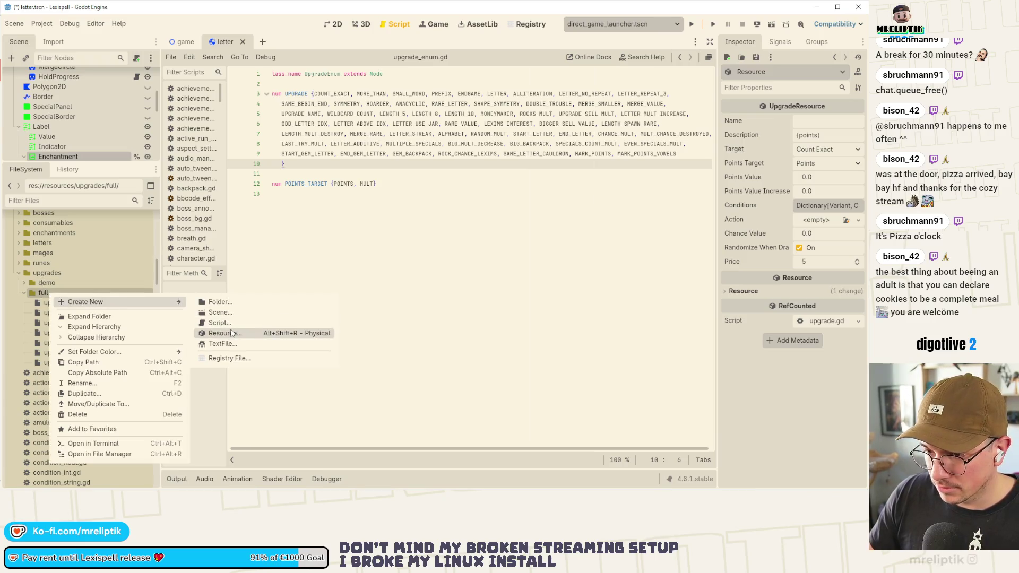
click(212, 334)
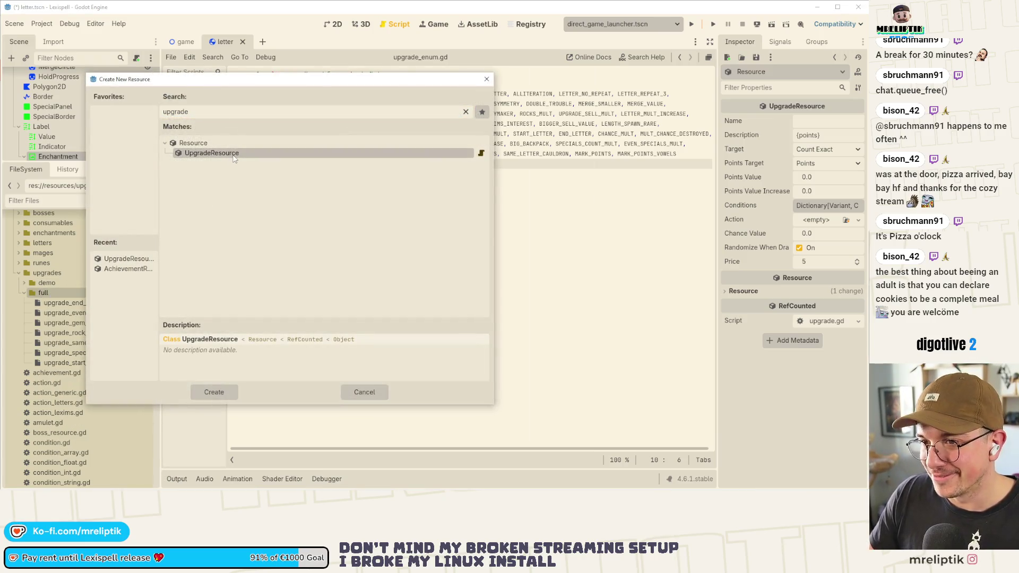
double_click(233, 153)
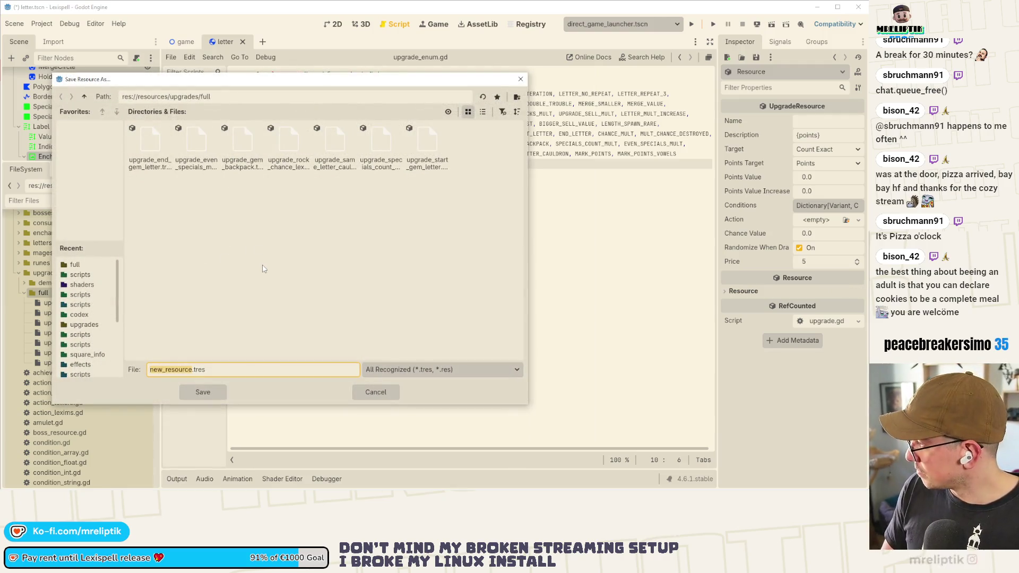
text(upg)
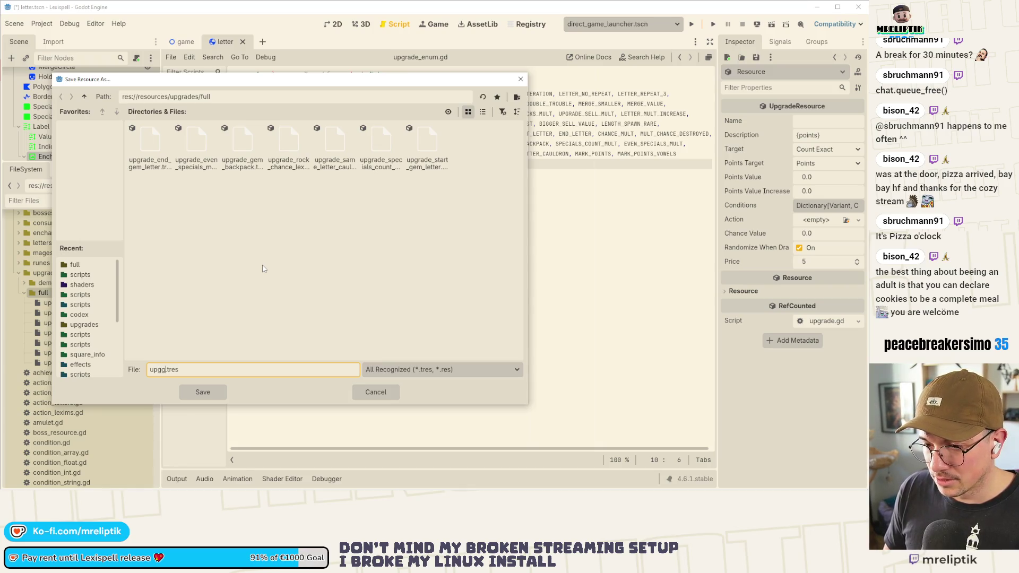
text(rad)
text(e_mark_p)
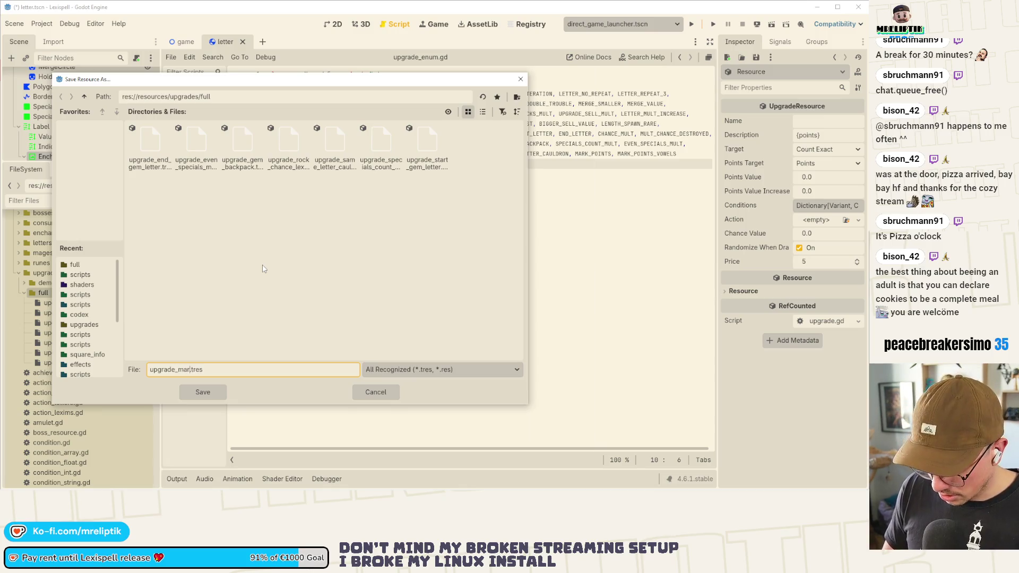
text(oints)
key(Return)
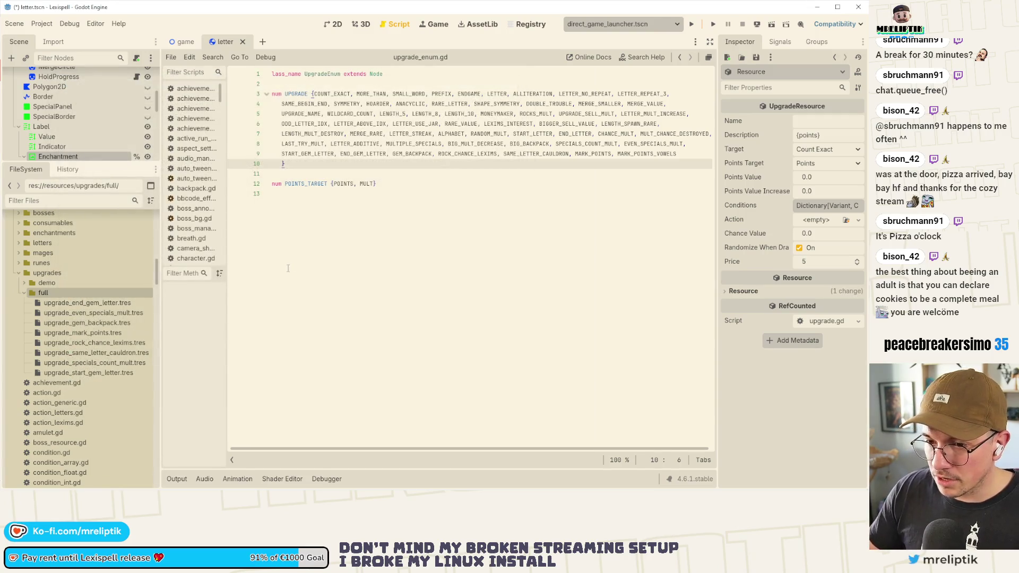
- Create another UpgradeResource saved as upgrade_mark_vowels.tres and save the scene
right_click(91, 295)
mouse_move(159, 302)
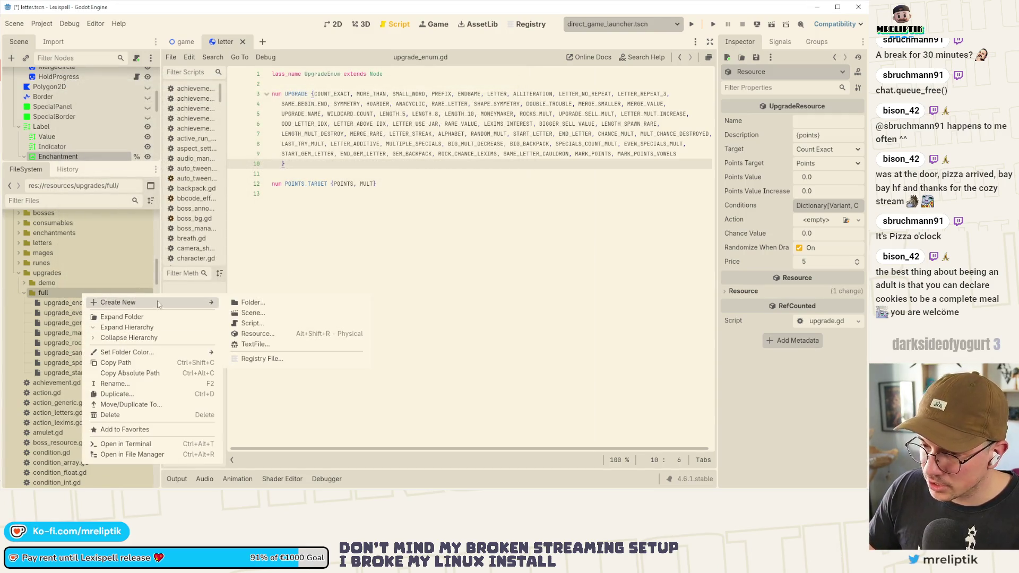
click(270, 338)
text(upgrade)
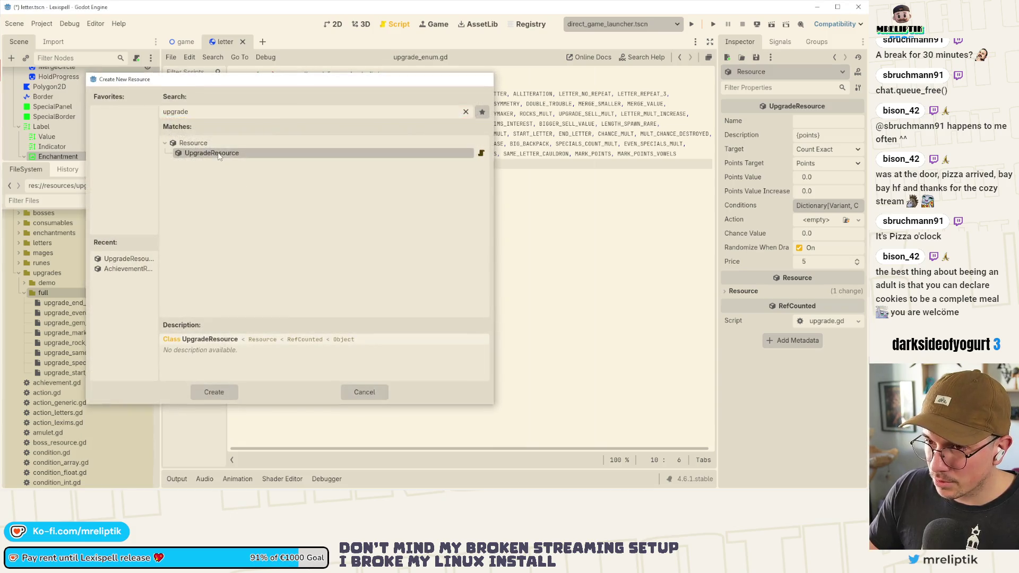
key(Return)
text(upgrade_mark_vowels.tres)
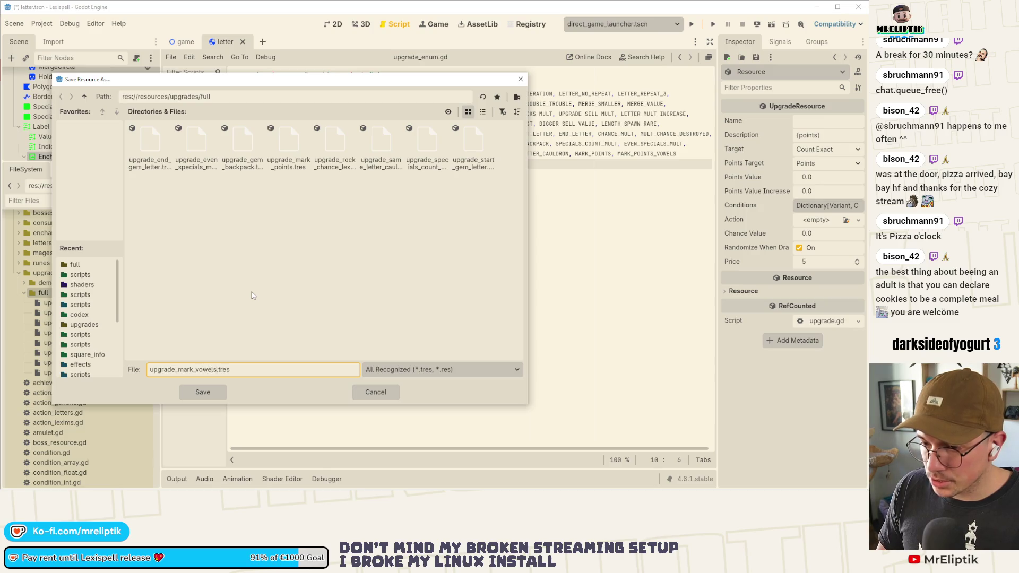
key(Return)
key(ctrl+s)
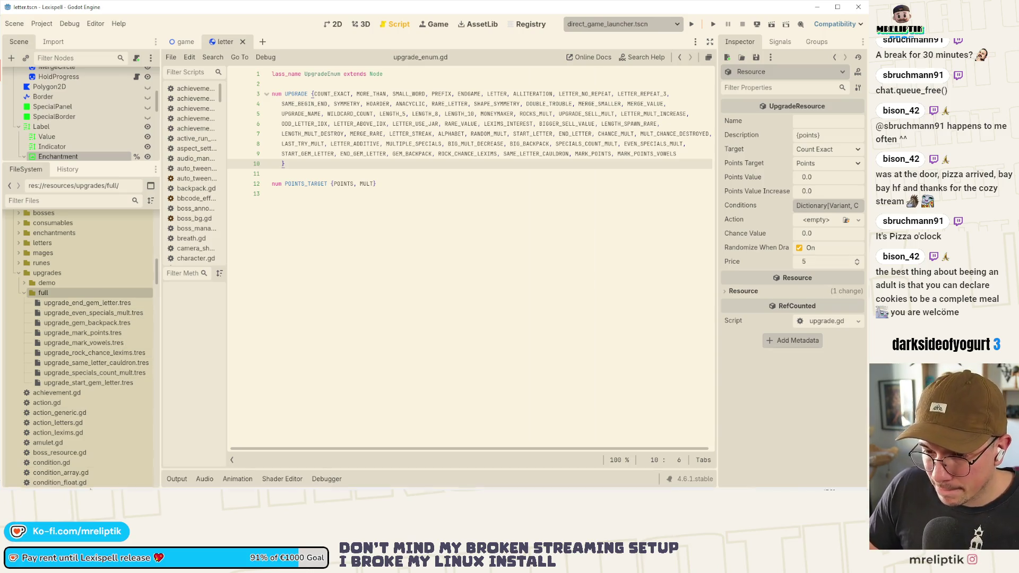
mouse_move(128, 486)
key(alt+Tab)
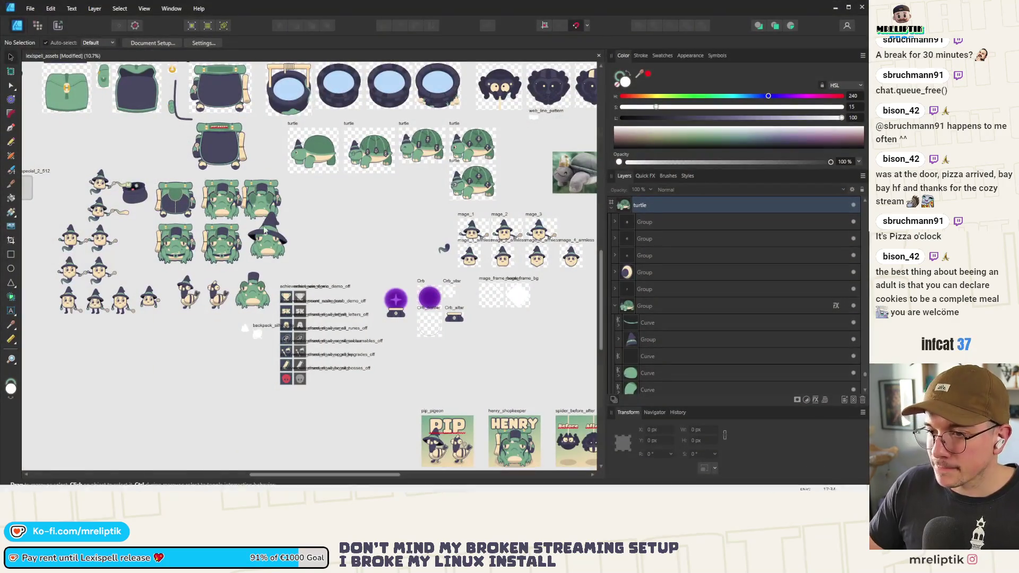
scroll(293, 212, up, 5)
scroll(293, 212, down, 3)
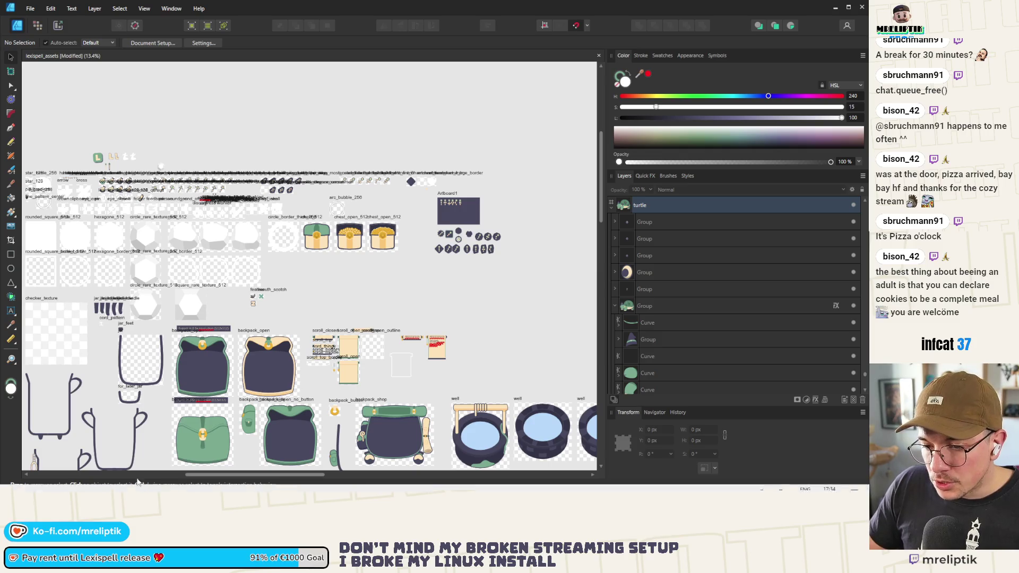
key(alt+Tab)
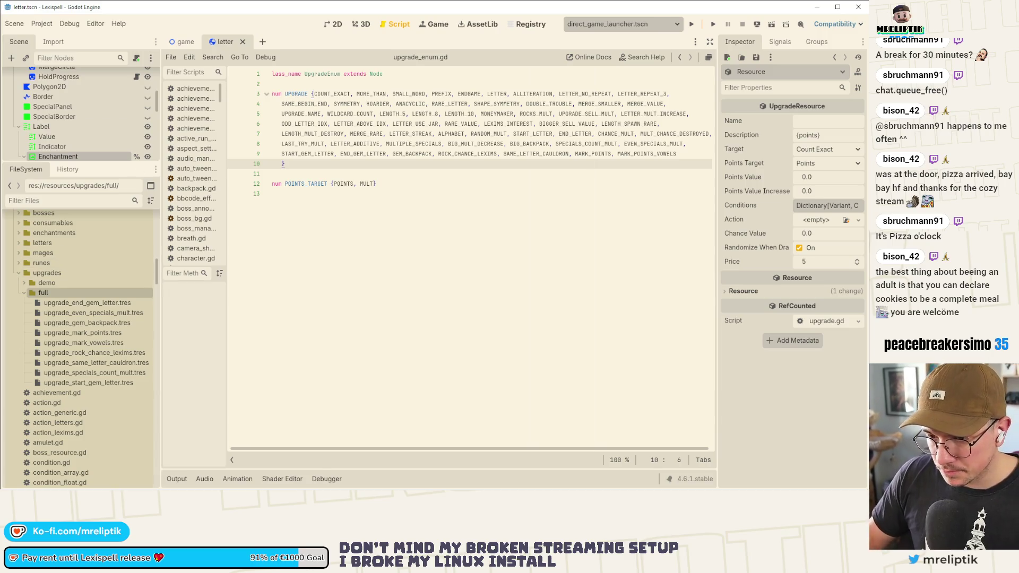
- Widen the Inspector and name upgrade_mark_points.tres UPGRADE.MARK_POINTS
click(86, 305)
click(86, 311)
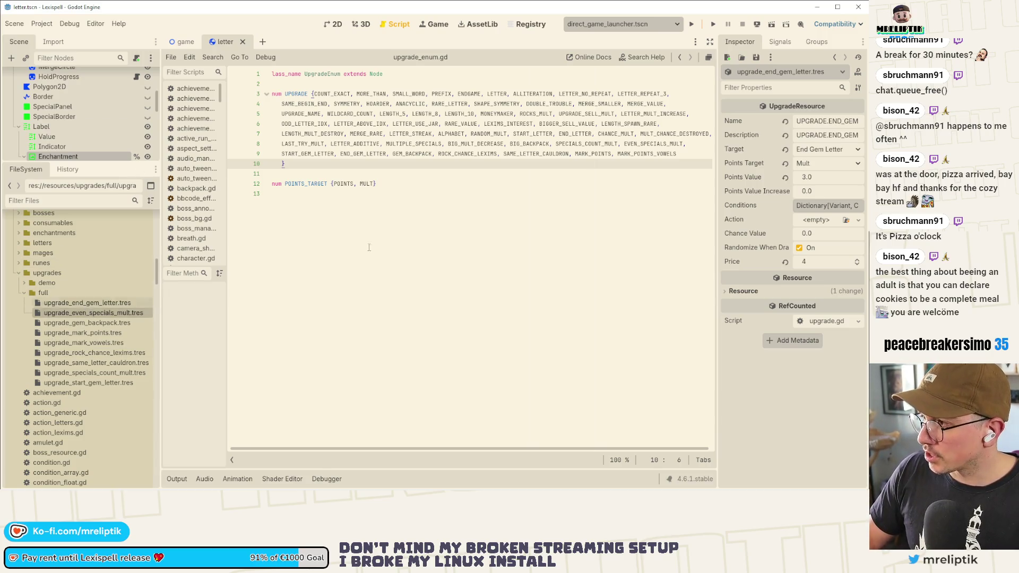
drag(717, 147, 521, 149)
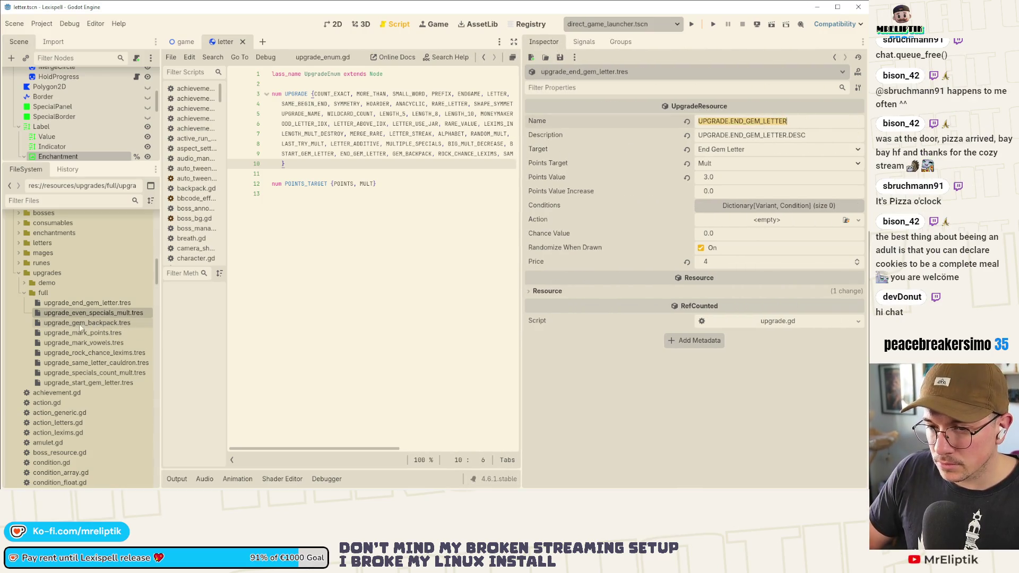
click(85, 302)
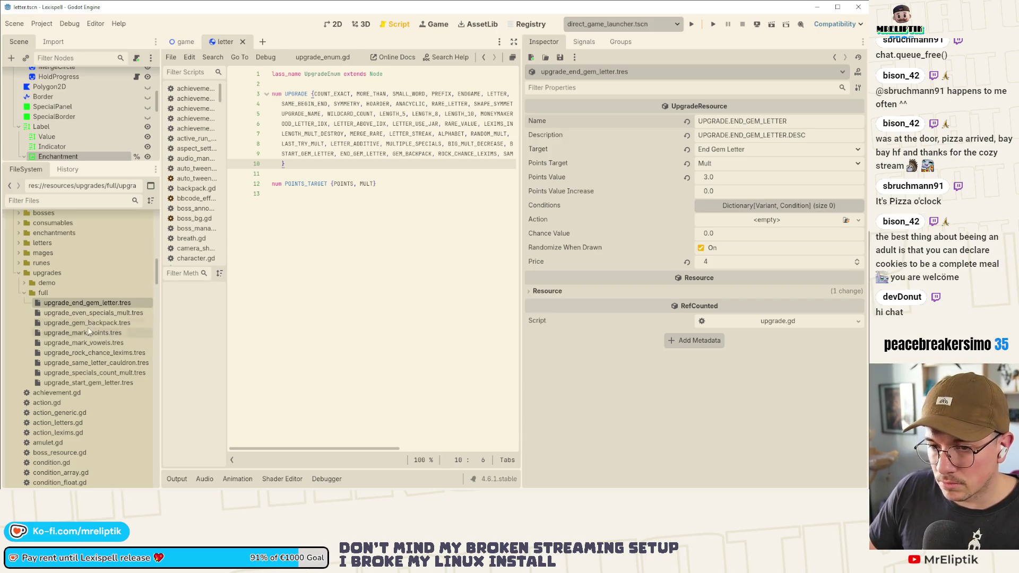
click(85, 333)
text(UPGRADE.END_GEM_LETTER)
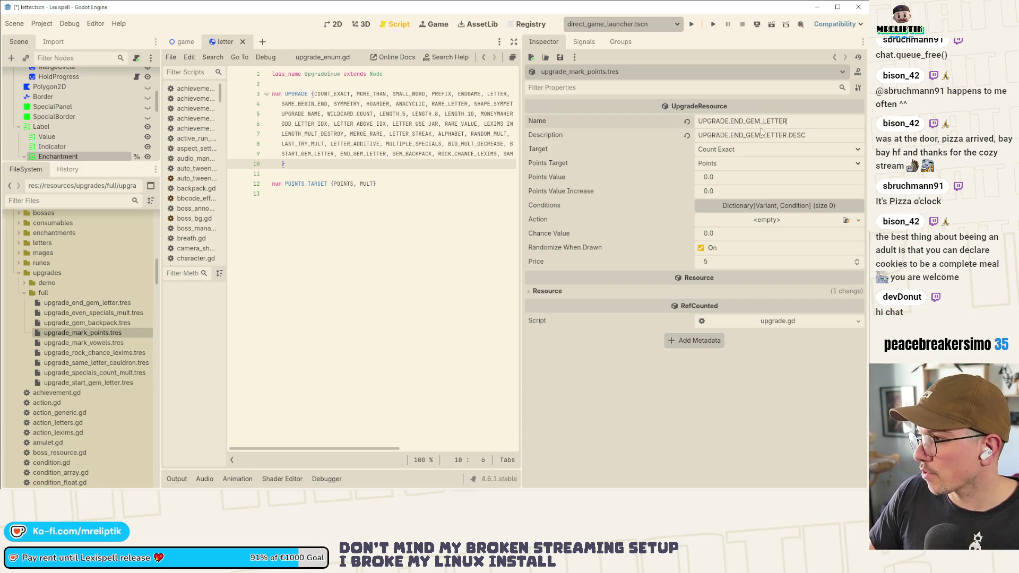
double_click(763, 123)
text(MA)
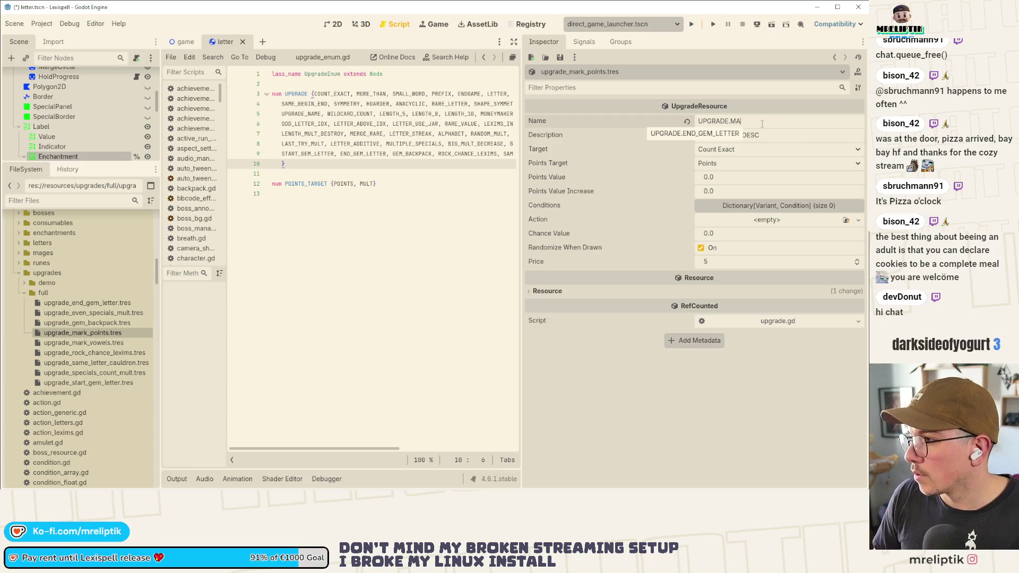
text(RK_POINTS)
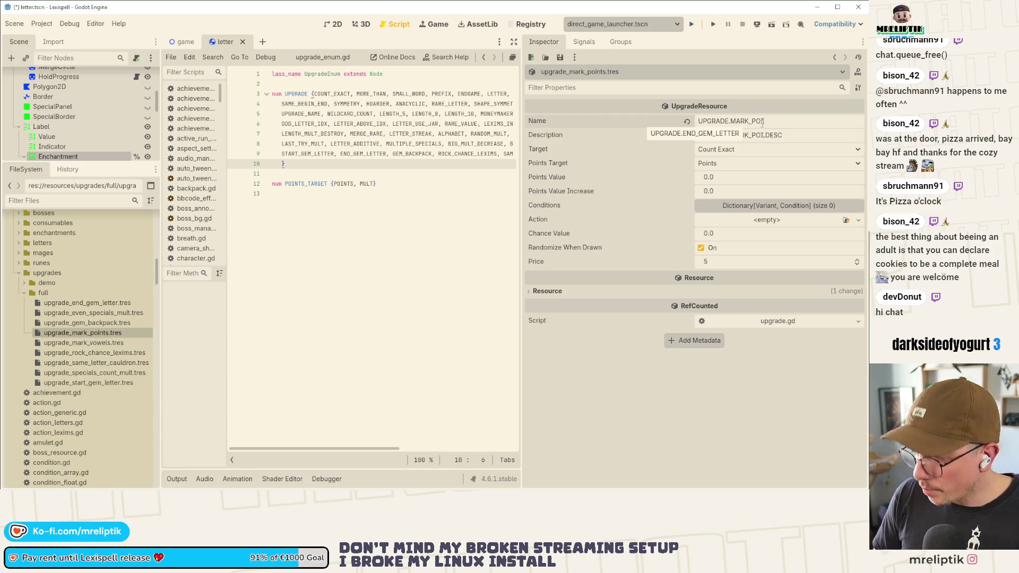
key(Return)
- Set its target to Mark Points and price to 4, and turn off Randomize When Drawn
click(745, 154)
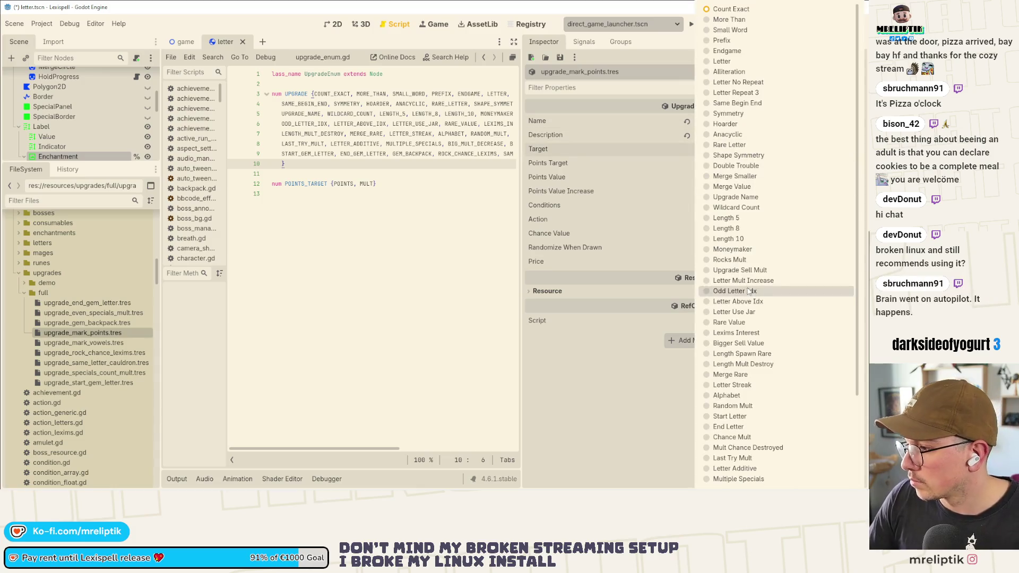
click(746, 471)
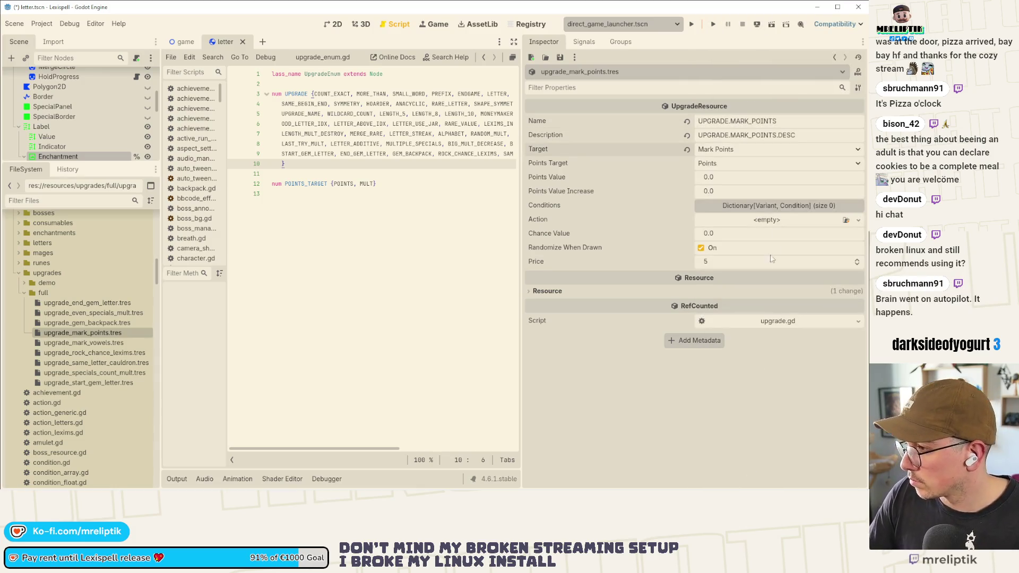
key(ctrl+s)
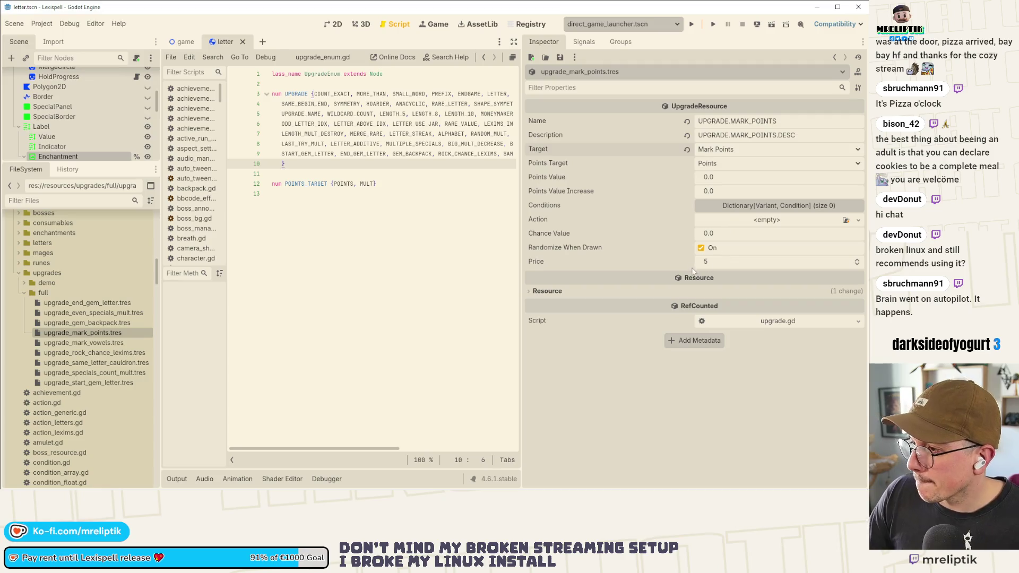
click(705, 265)
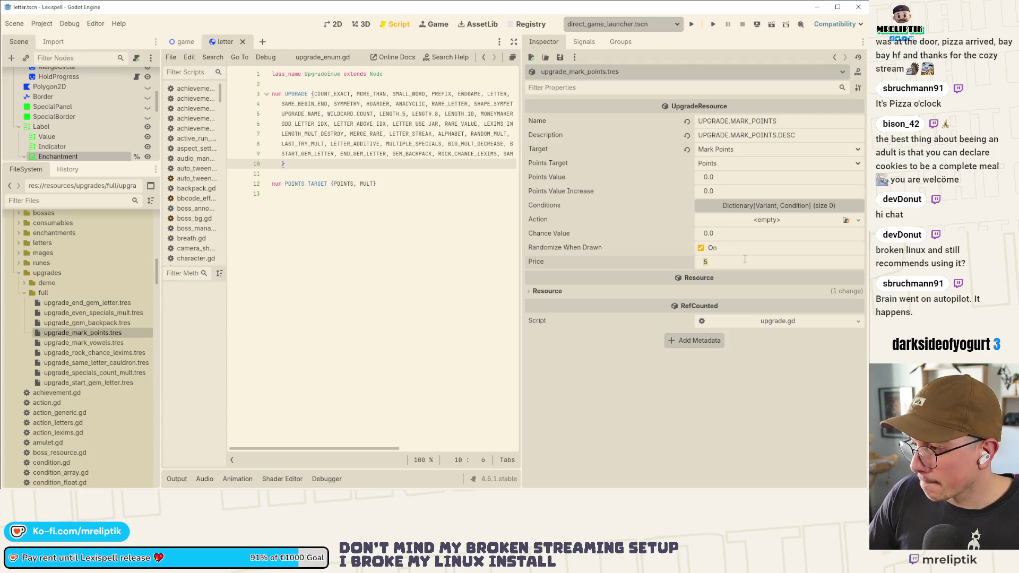
text(4)
key(Return)
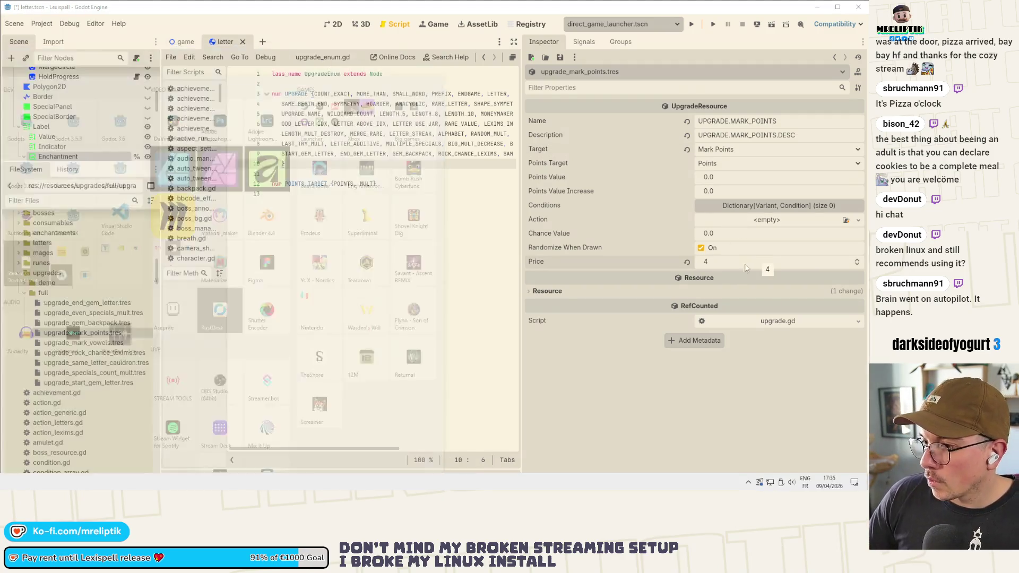
key(ctrl+s)
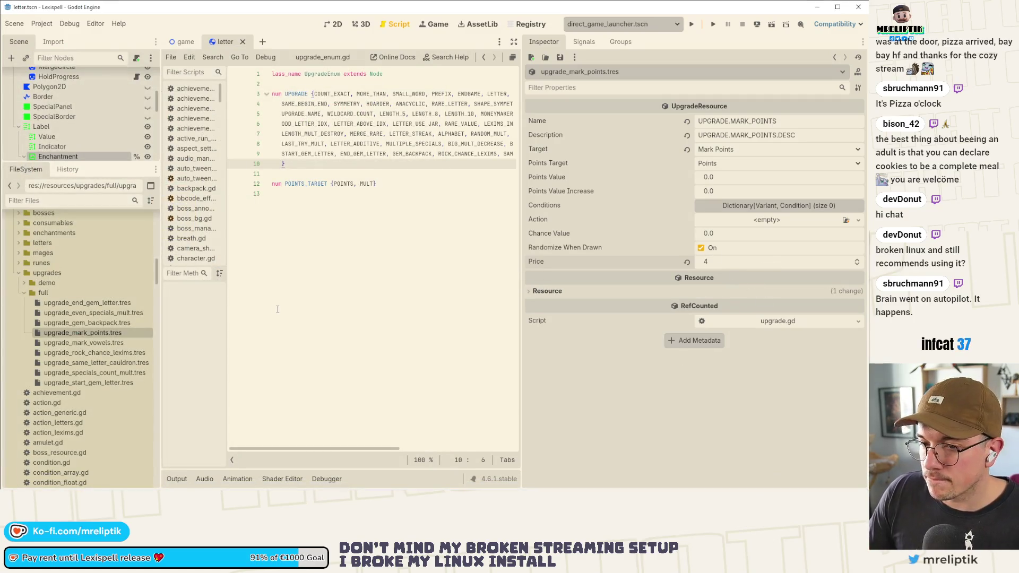
click(702, 247)
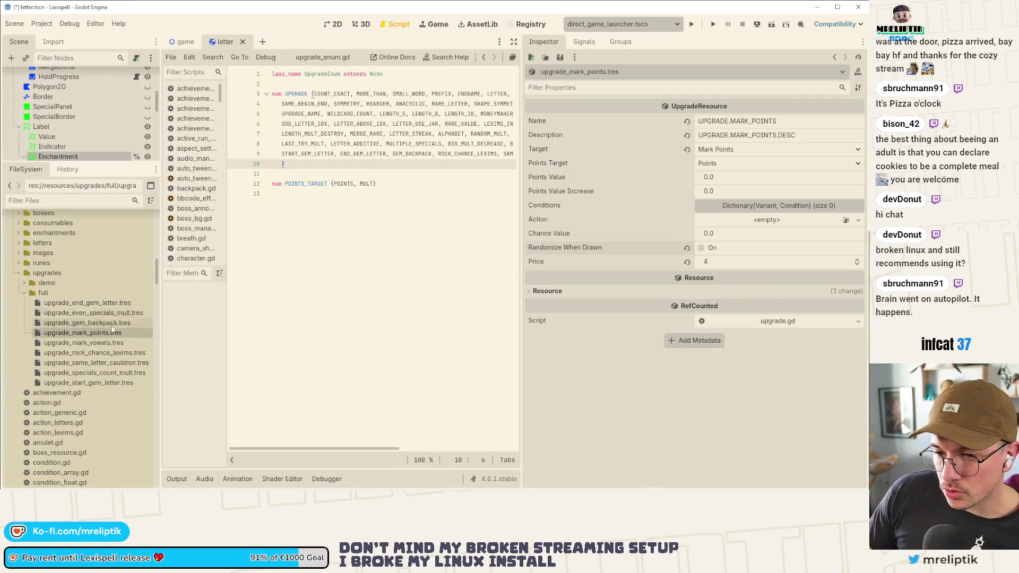
click(94, 341)
- Name upgrade_mark_vowels.tres UPGRADE.MARK_VOWELS with target Mark Points Vowels, and save
click(773, 122)
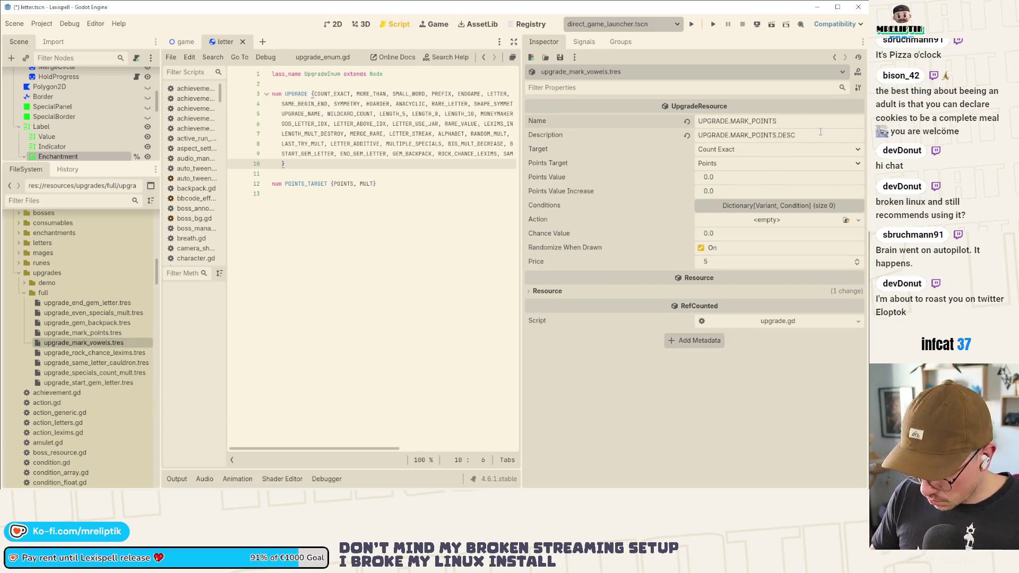
key(BackSpace)
key(BackSpace)
key(BackSpace)
text(WELS)
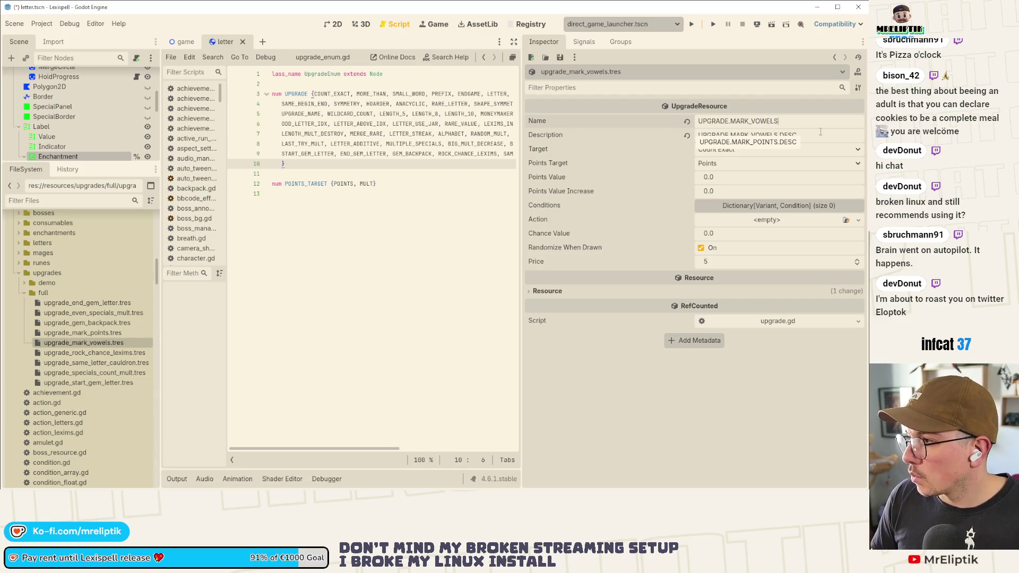
click(736, 155)
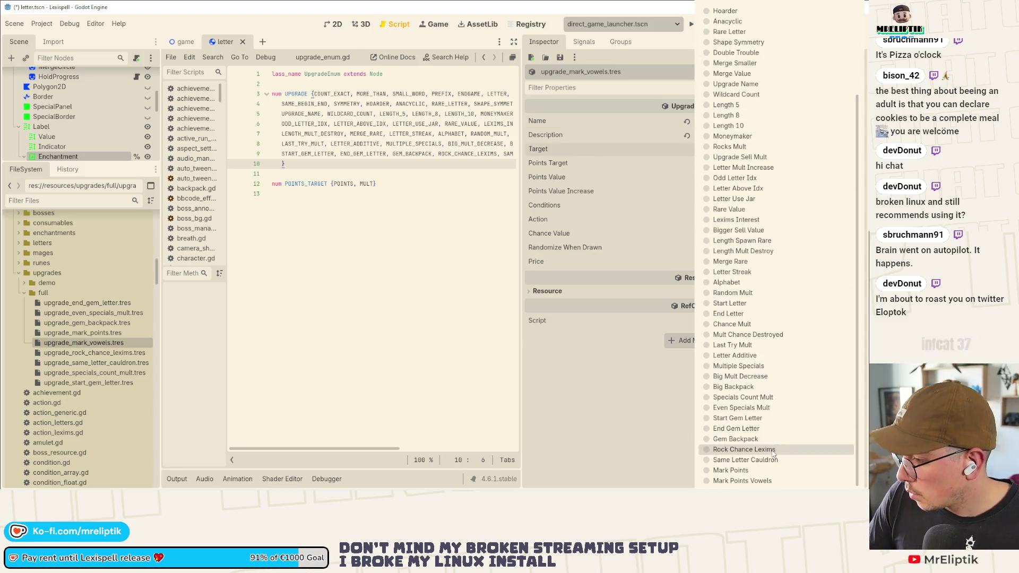
click(743, 480)
key(ctrl+s)
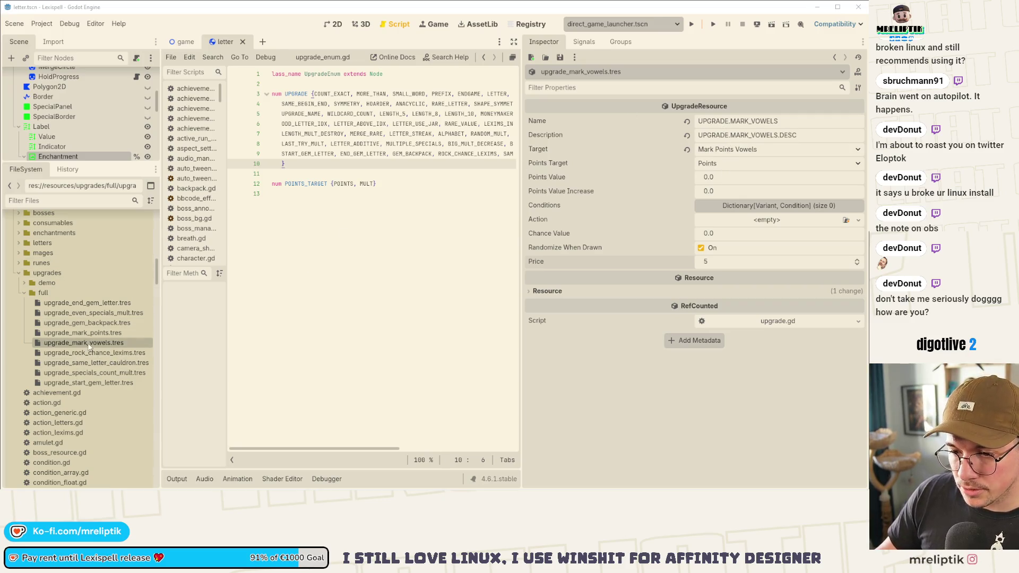
click(76, 355)
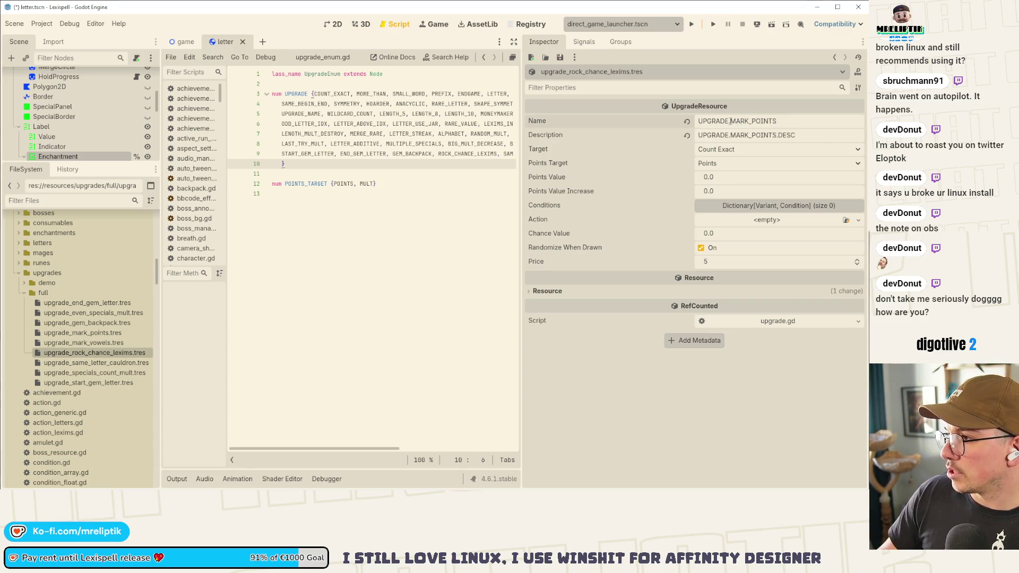
- Change the upgrade's name key from MARK_POINTS to the ROCK_CHANCE_LEXIMS key and save
drag(730, 121, 822, 121)
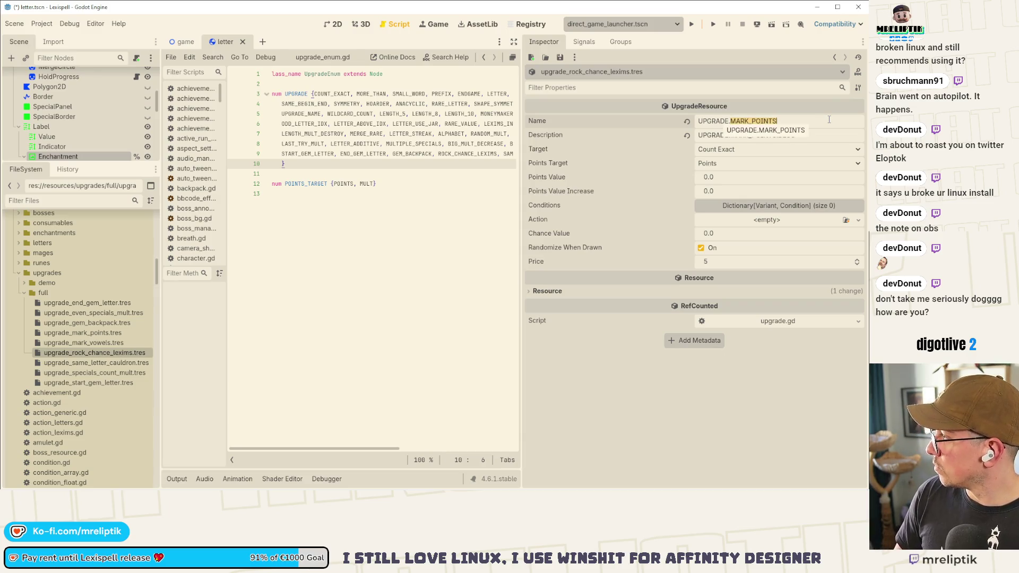
text(ROCK_)
text(_LEXIM)
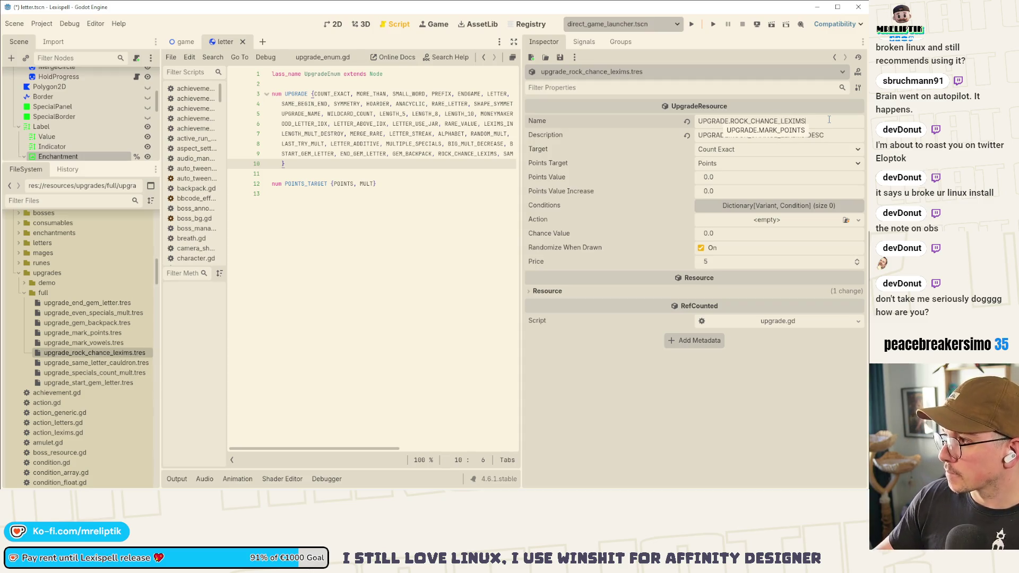
key(ctrl+s)
- Target Rock Chance Lexims and give the upgrade a new ActionLexims action
click(781, 150)
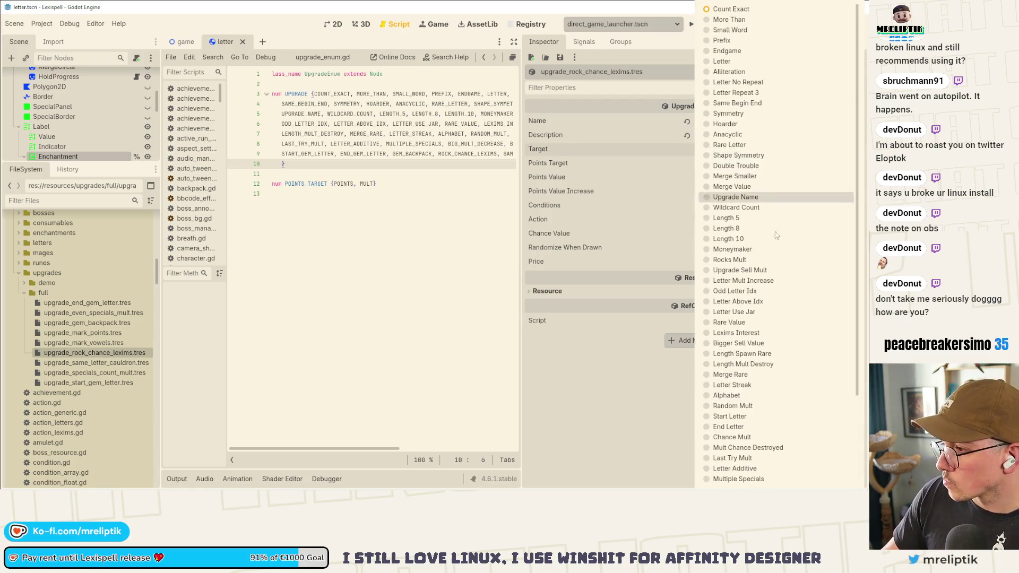
click(743, 447)
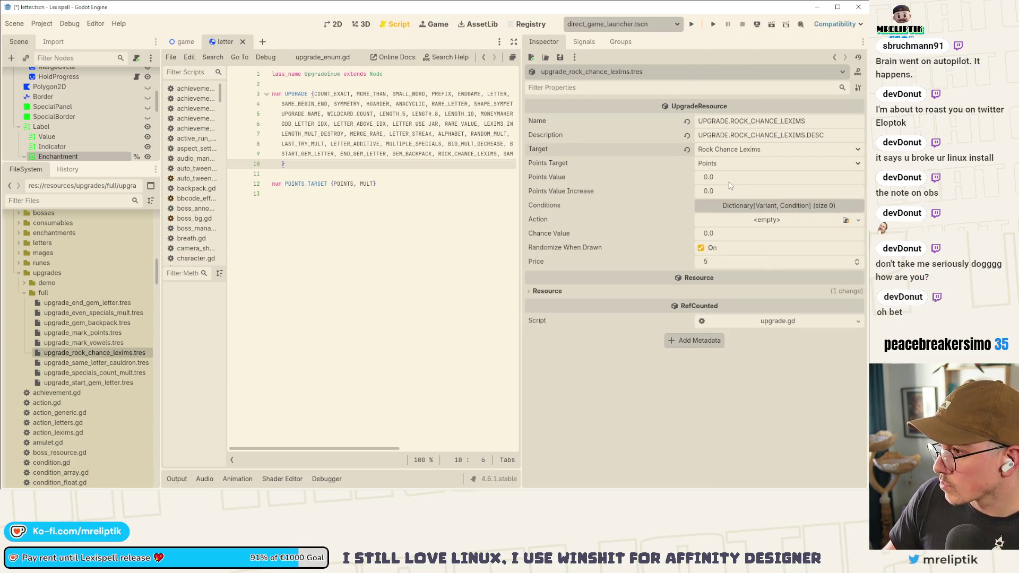
click(858, 220)
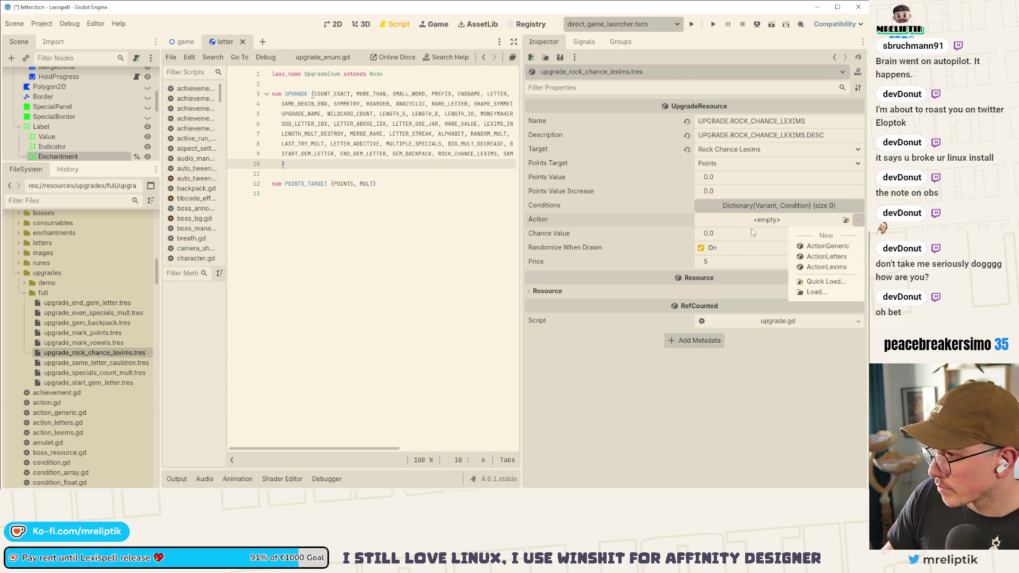
click(818, 260)
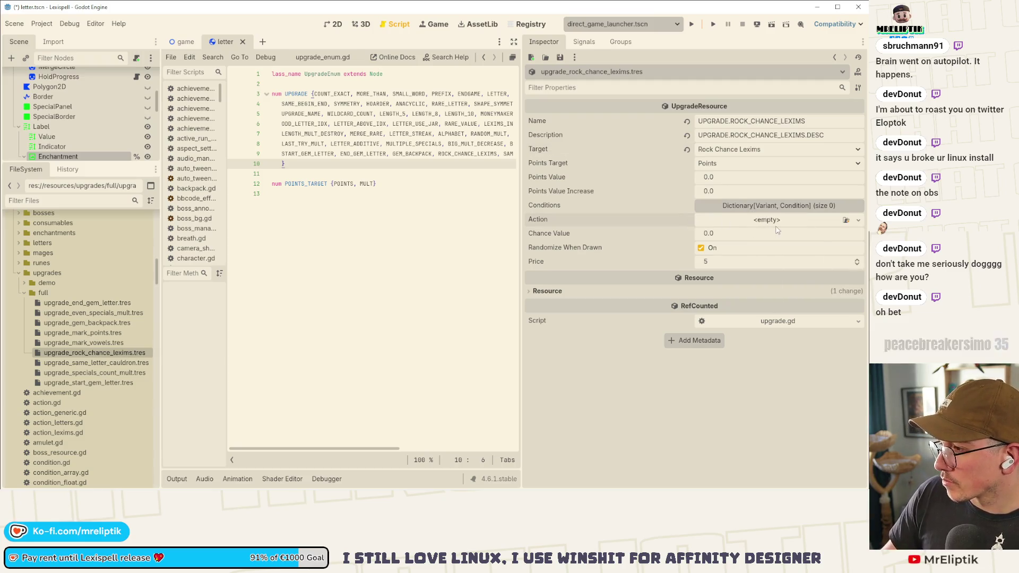
click(858, 219)
click(824, 267)
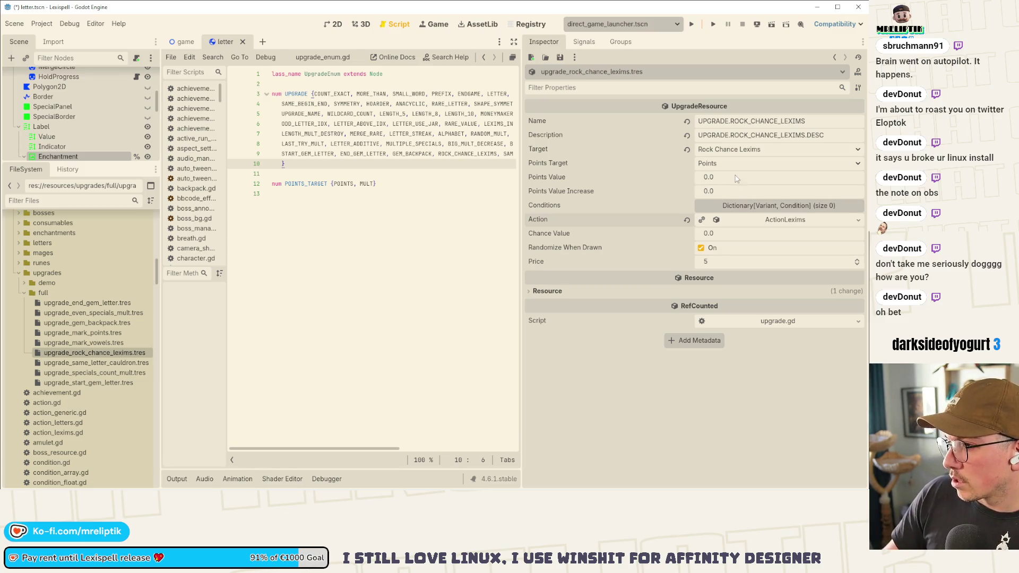
- Set chance value 0.05, raise the price to 6, save, and open upgrade_same_letter_cauldron.tres
click(725, 233)
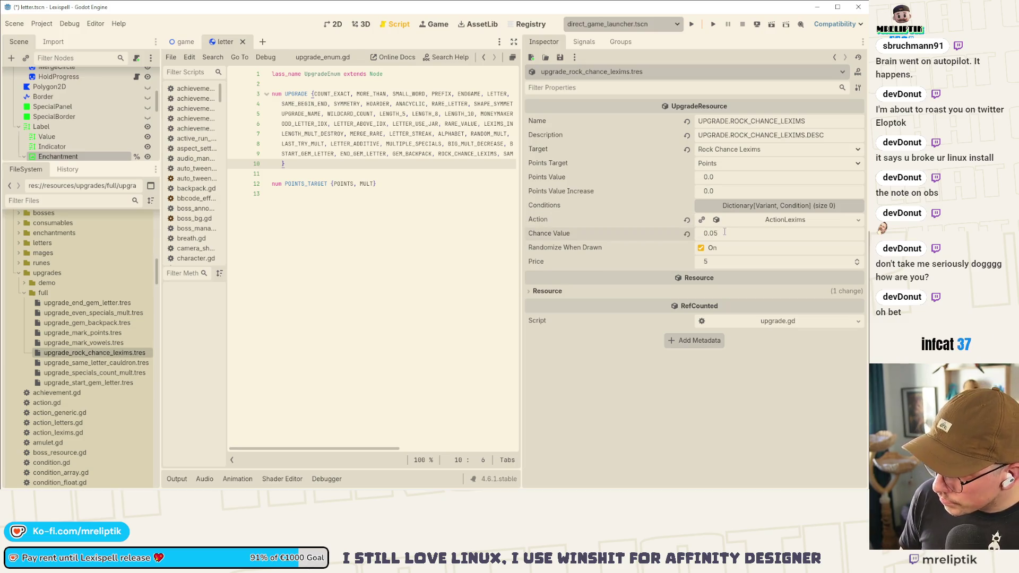
click(765, 223)
click(723, 234)
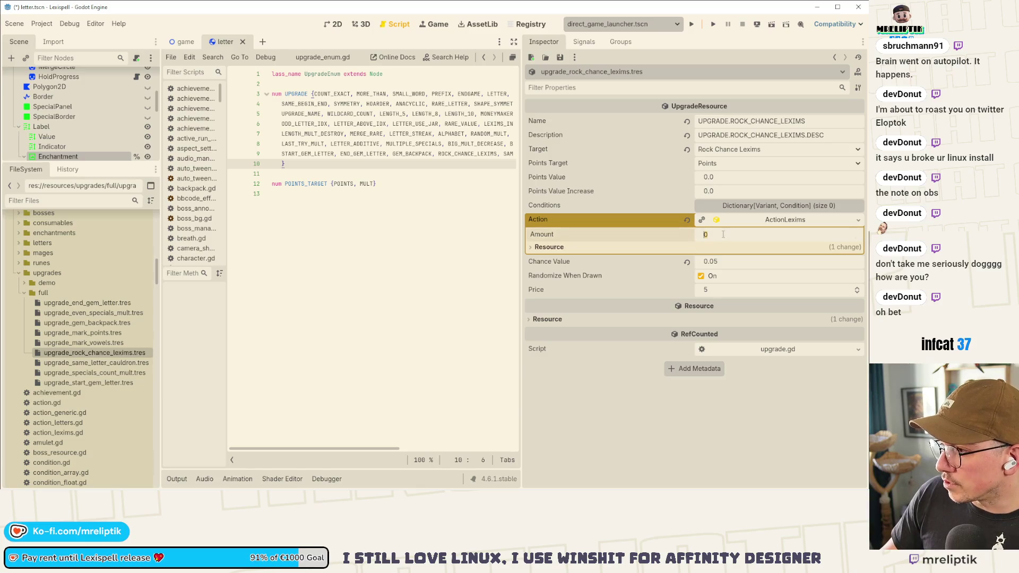
click(776, 220)
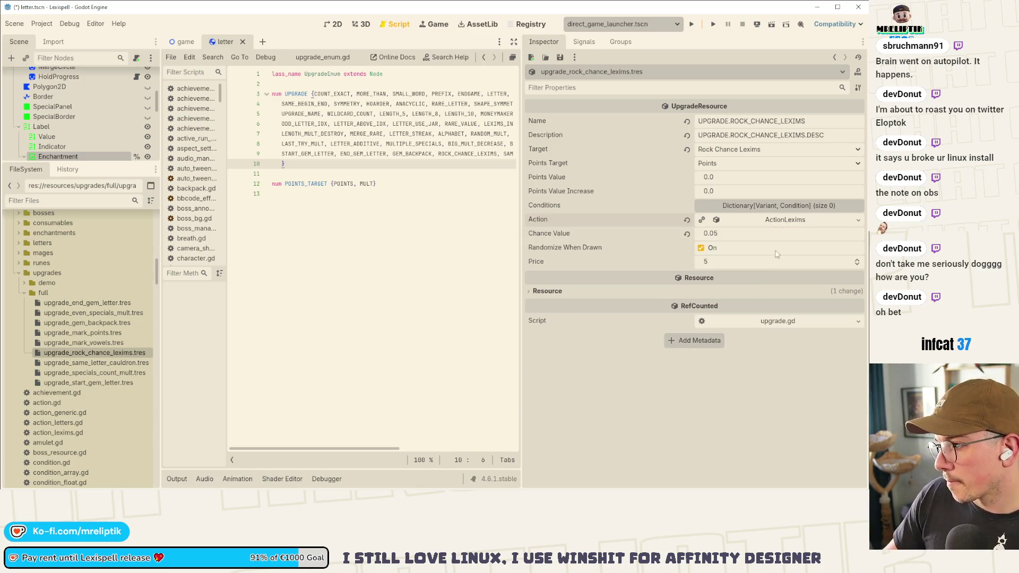
click(852, 261)
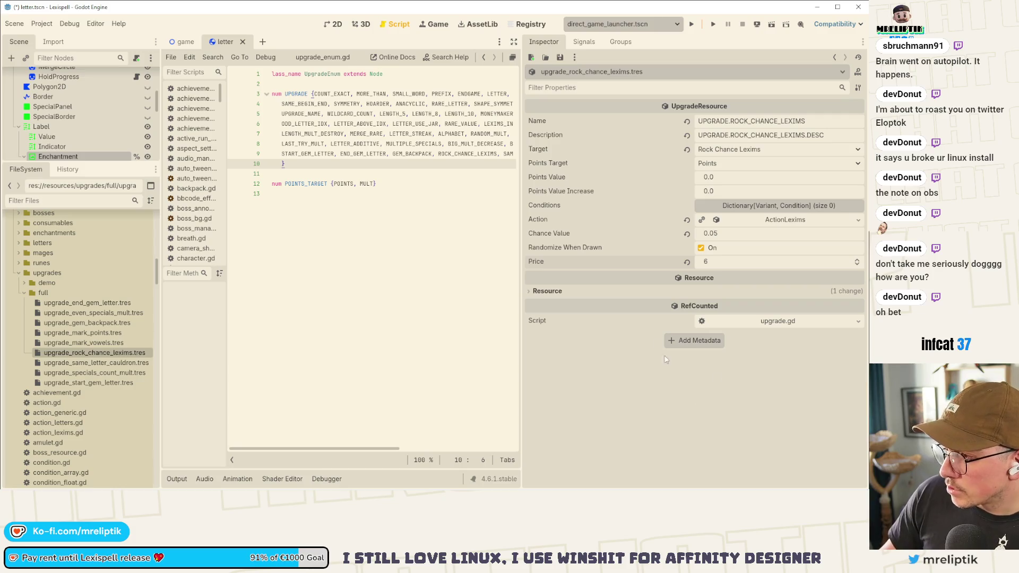
key(ctrl+s)
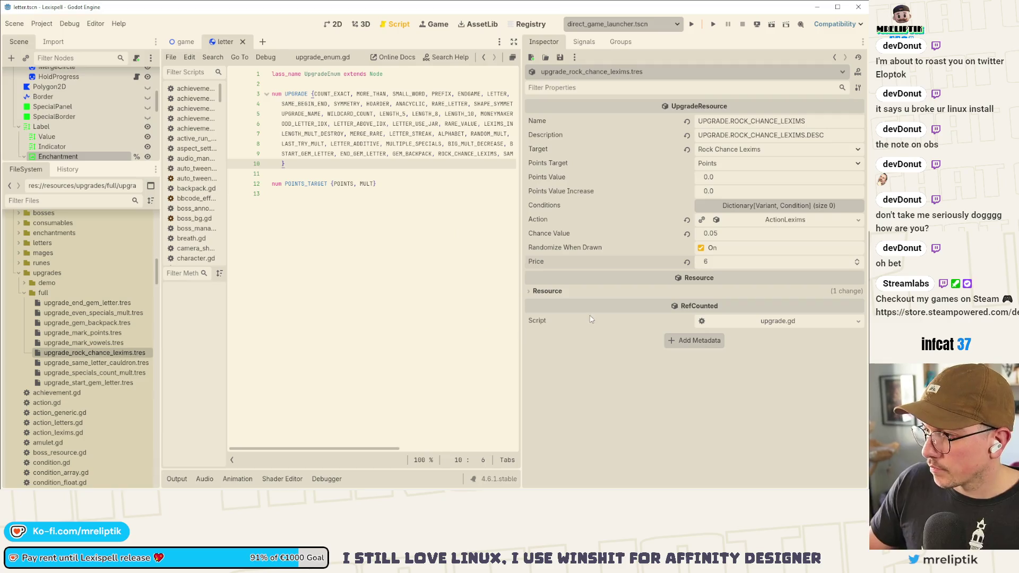
click(84, 363)
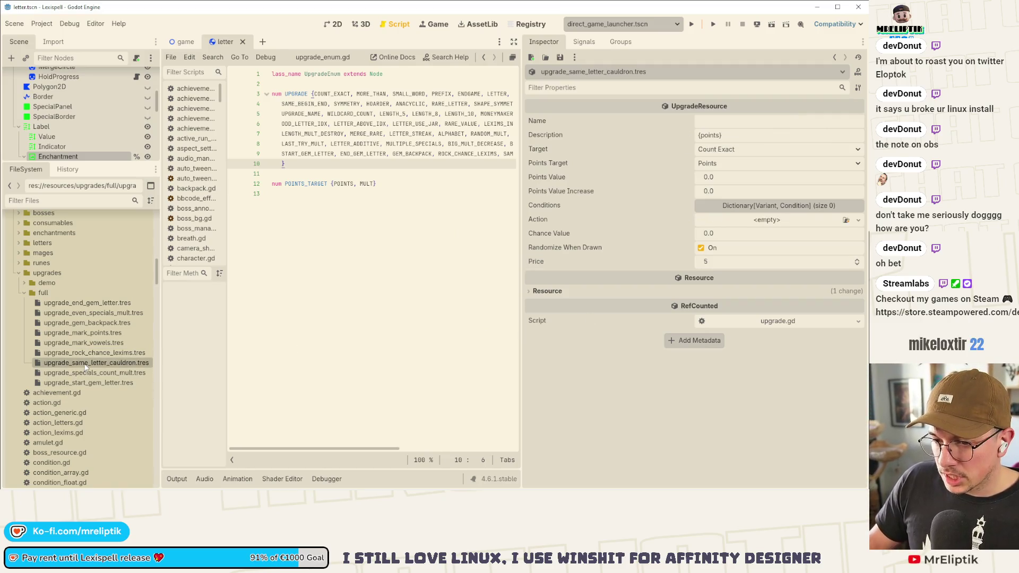
- Set the upgrade's Name key to UPGRADE.SAME_LETTER_CAULDRON and save
click(727, 122)
text(UPGRADE.MARK_POINTS)
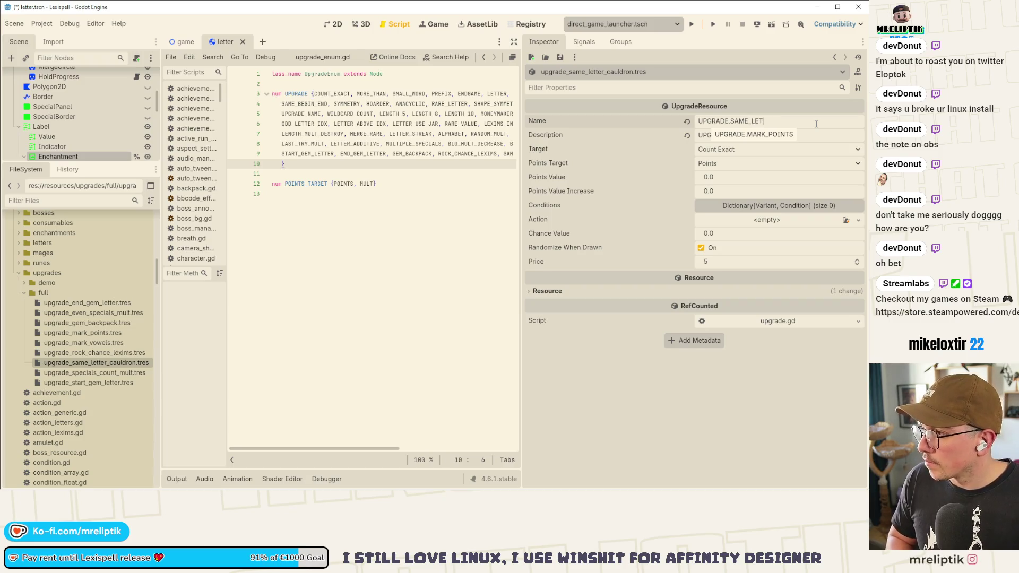
text(ON)
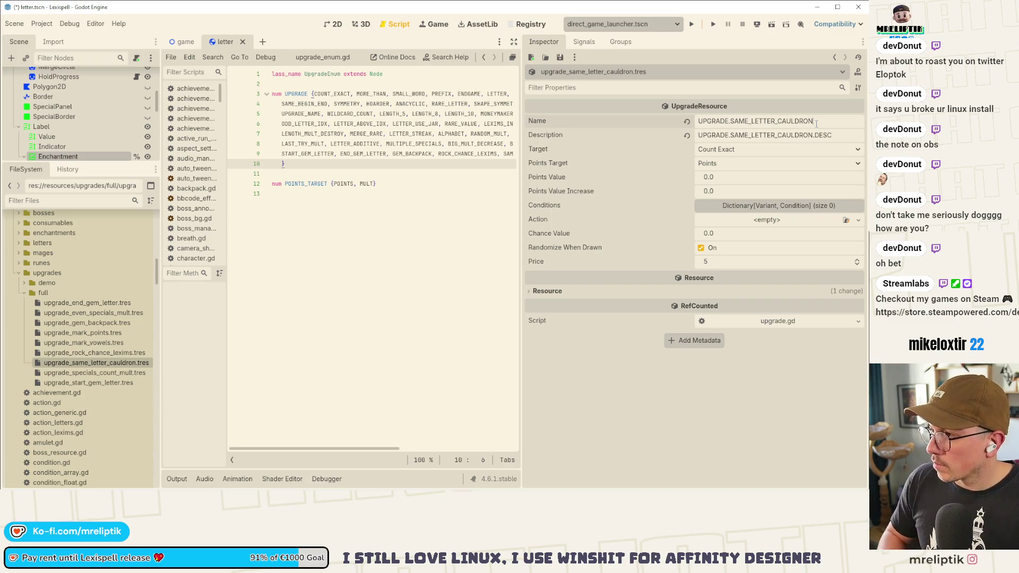
key(ctrl+s)
- Set the upgrade's Target to Same Letter Cauldron
click(736, 151)
scroll(745, 327, down, 3)
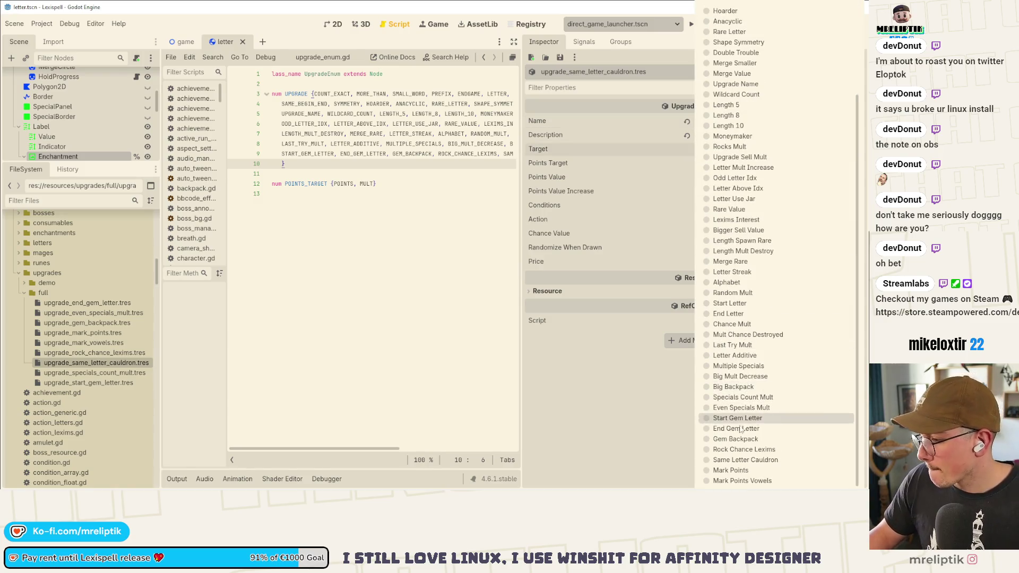
click(749, 465)
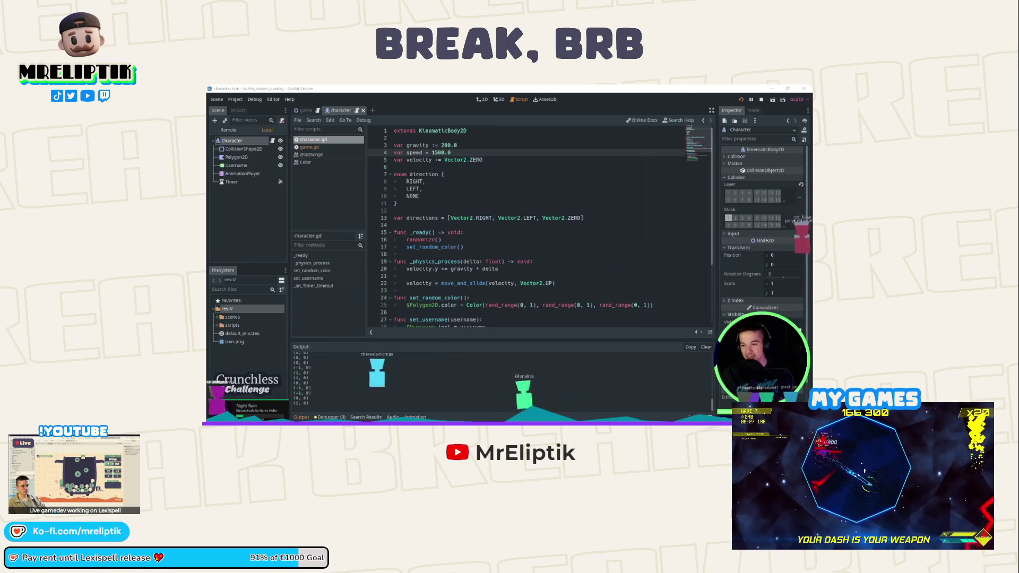
- Leave the BRB overlay and open upgrade_mark_points.tres in Godot
click(686, 92)
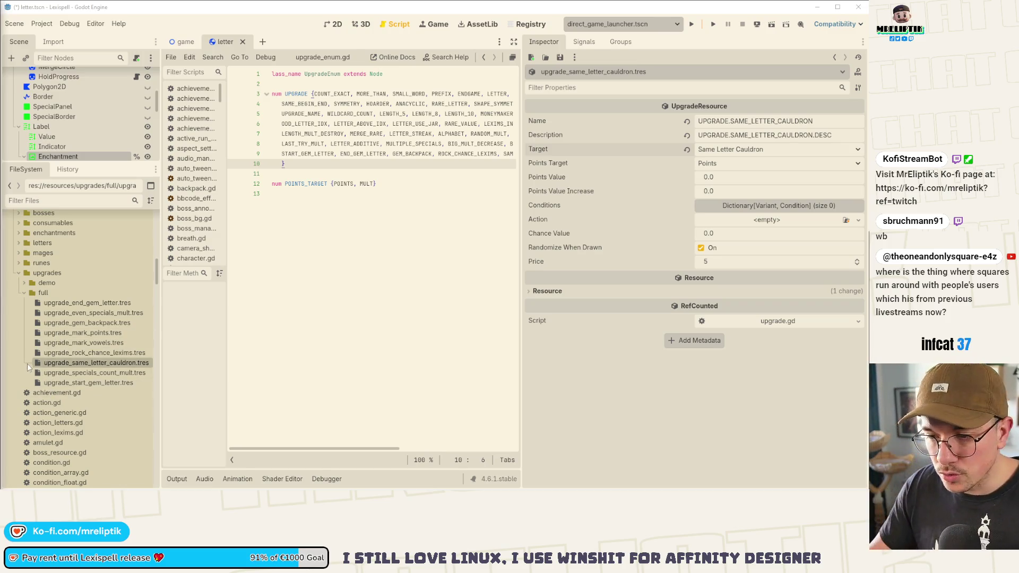
click(109, 333)
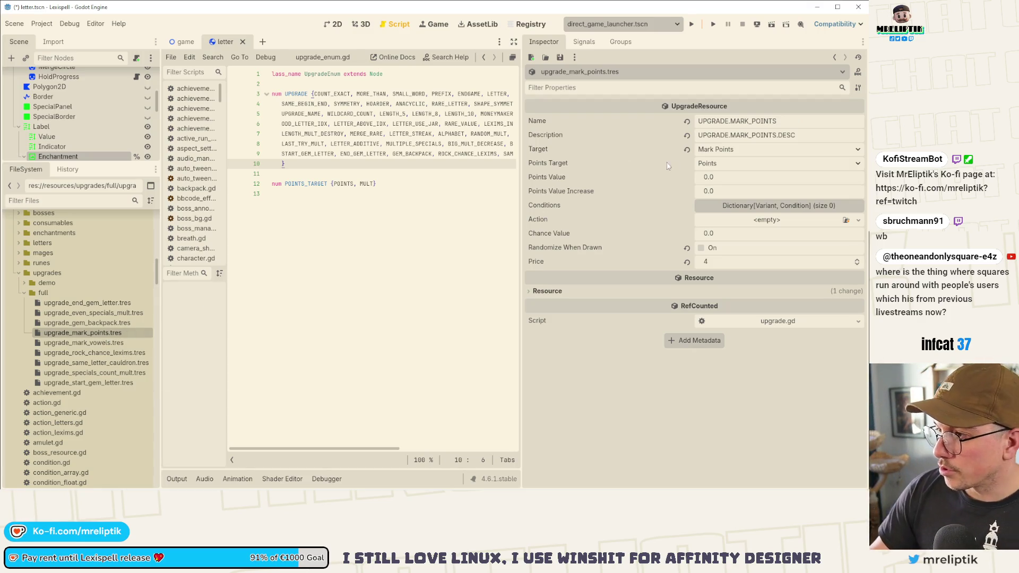
- Set Points Value 10 on upgrade_mark_points.tres and 15 on upgrade_mark_vowels.tres, then save
click(745, 183)
text(10)
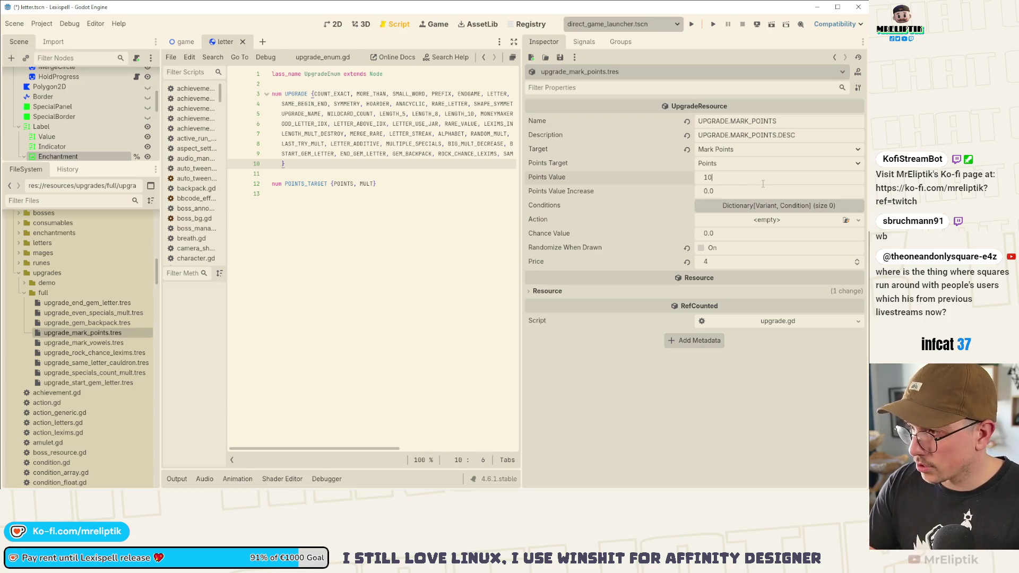
key(Return)
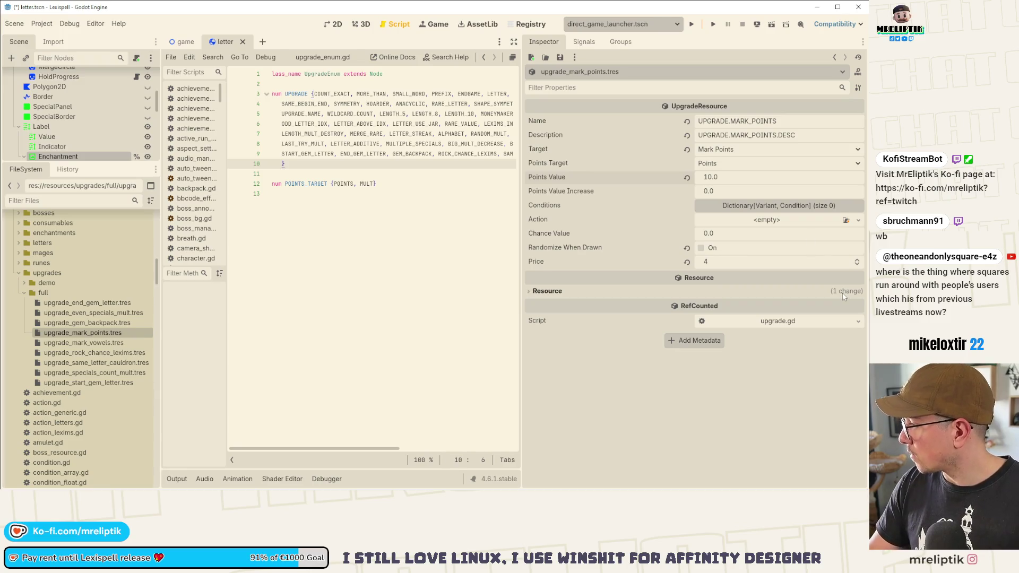
click(103, 344)
click(756, 178)
text(15)
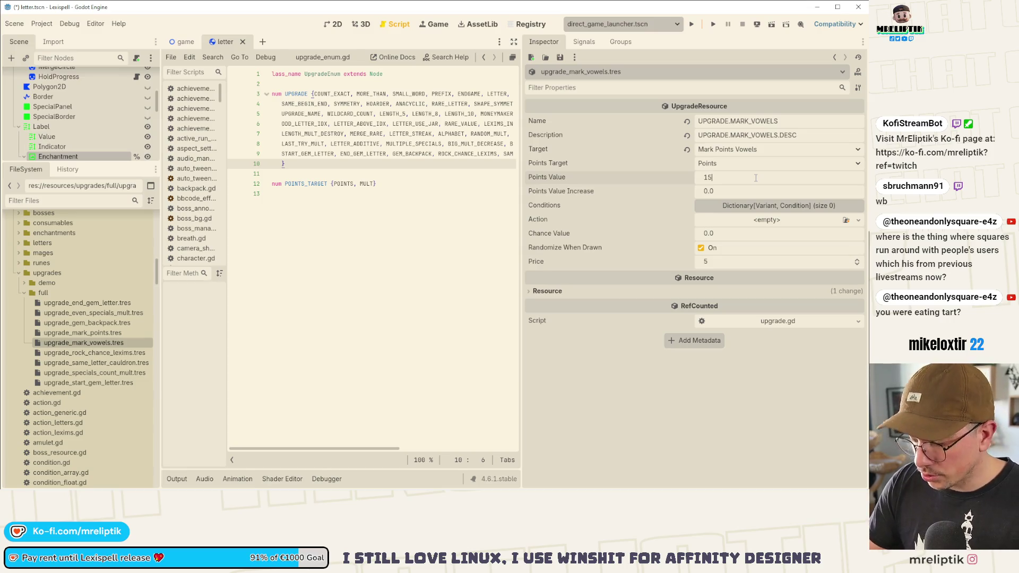
key(ctrl+s)
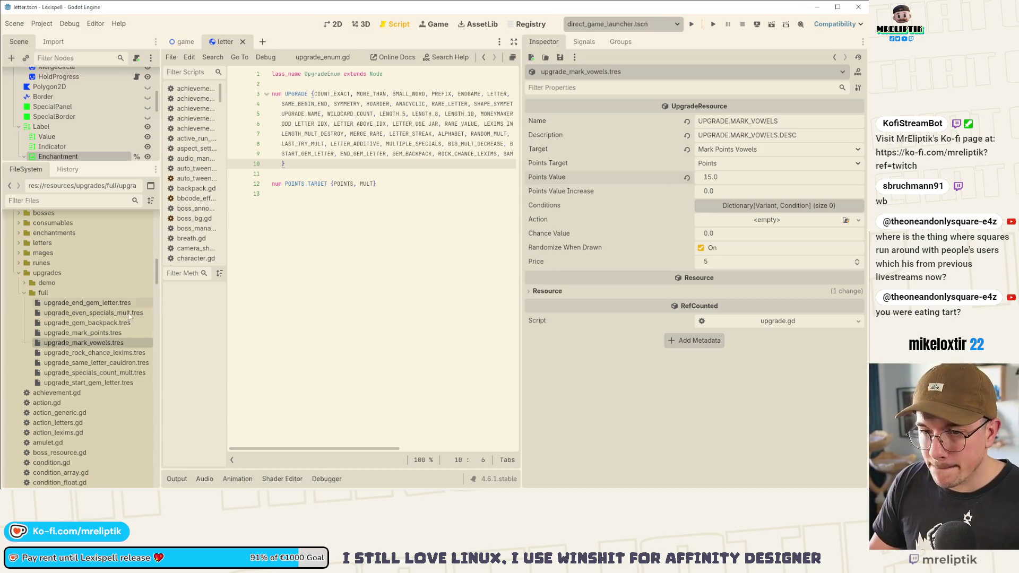
click(88, 365)
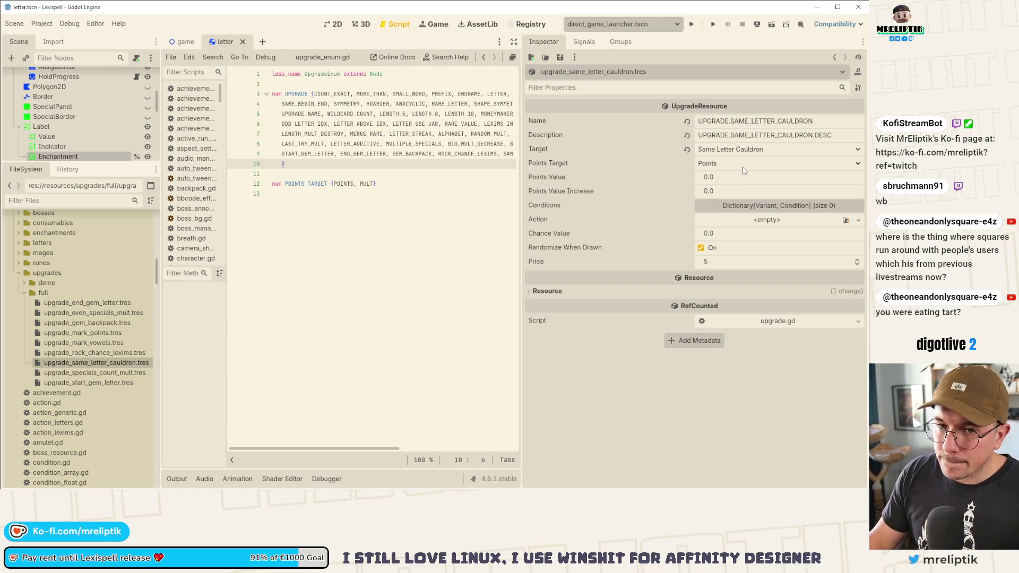
- Set the cauldron upgrade's Points Target to Mult and Points Value to 2.0, then save
click(725, 178)
text(2)
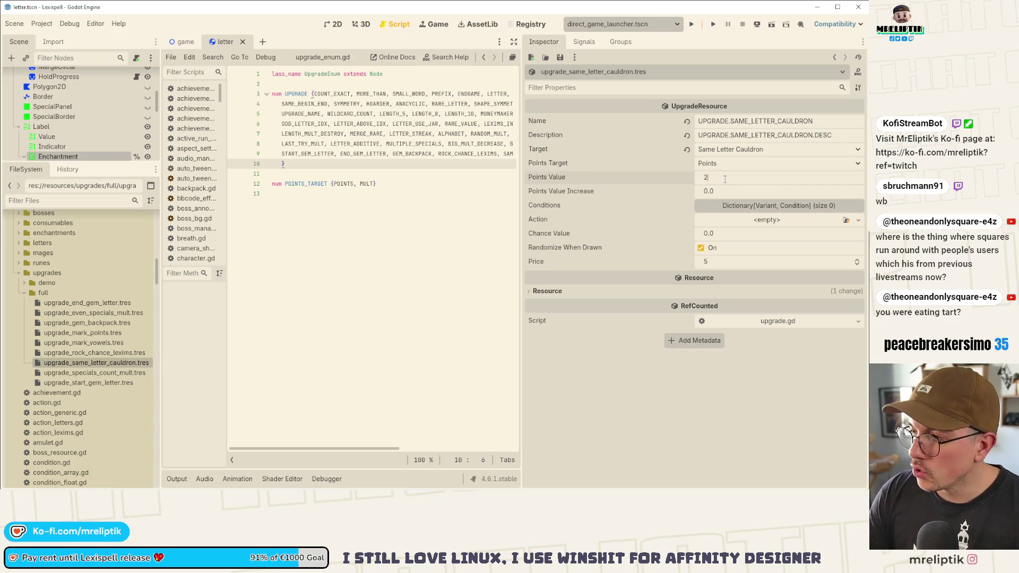
key(BackSpace)
text(1)
key(Return)
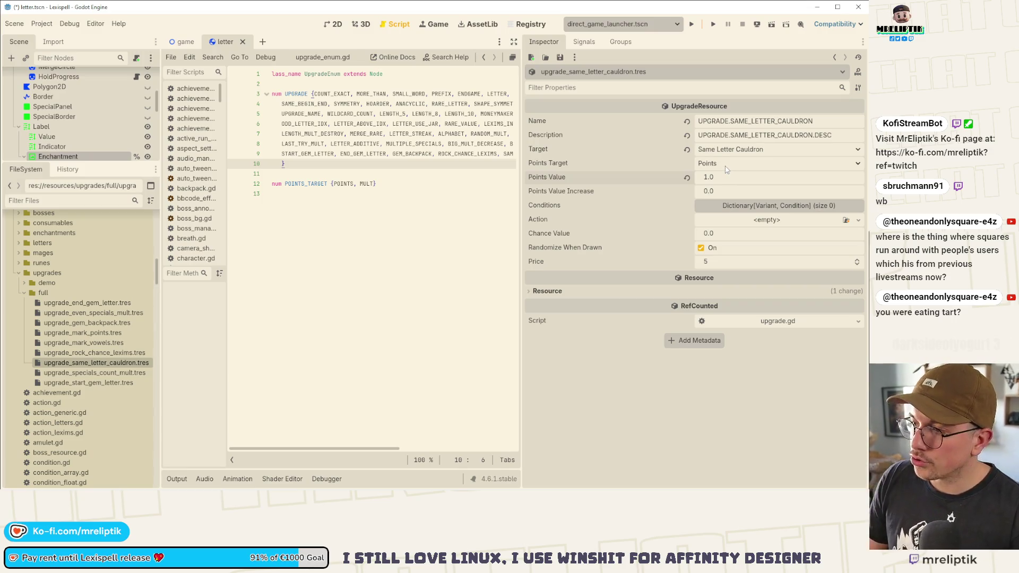
click(727, 165)
click(736, 192)
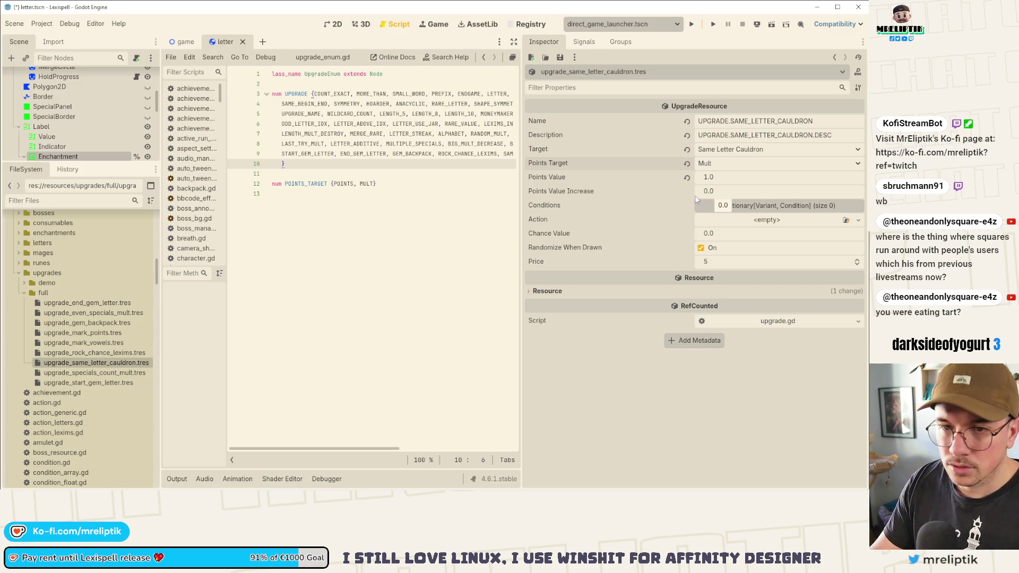
click(737, 178)
text(2)
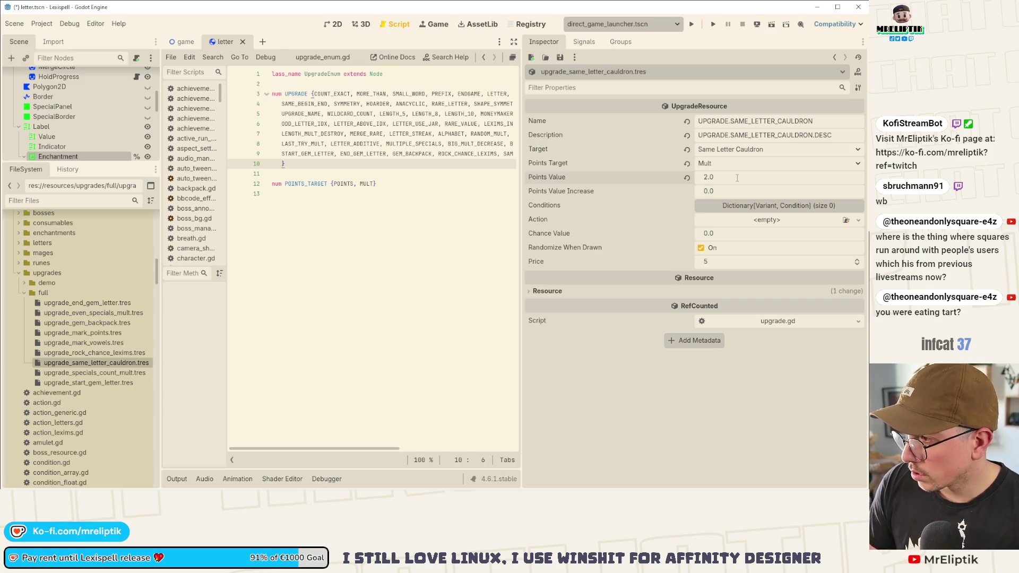
key(ctrl+s)
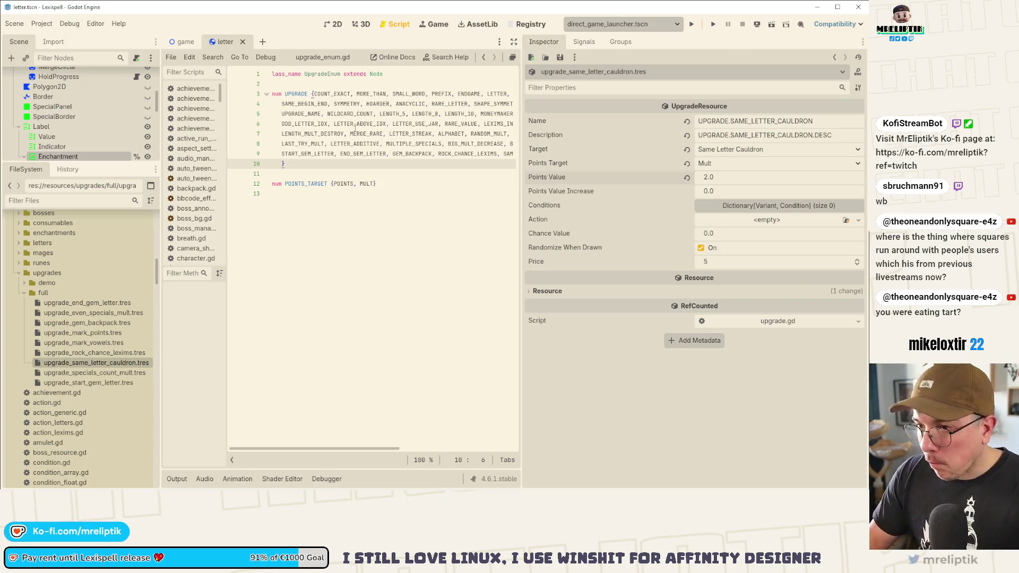
drag(521, 80, 612, 80)
- In Lexispell_localization, insert blank rows above row 678, below the upgrade keys
key(alt+Tab)
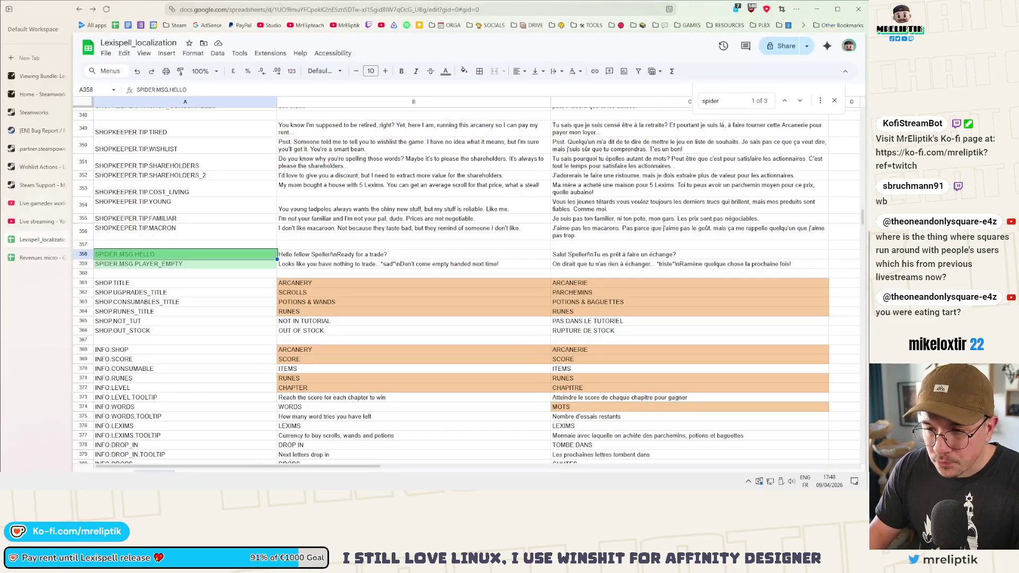
scroll(156, 352, down, 15)
scroll(155, 352, down, 20)
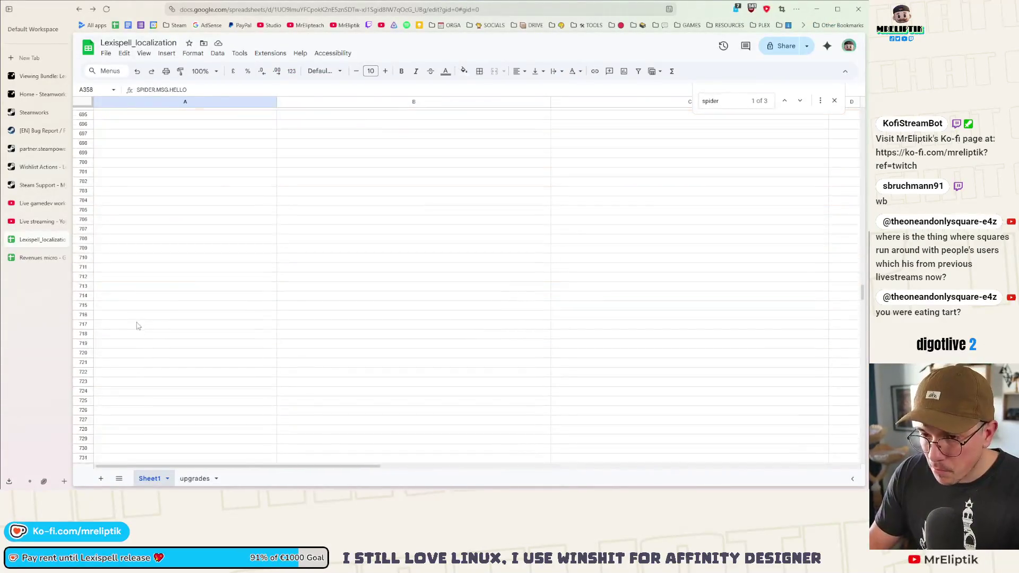
click(124, 322)
right_click(124, 325)
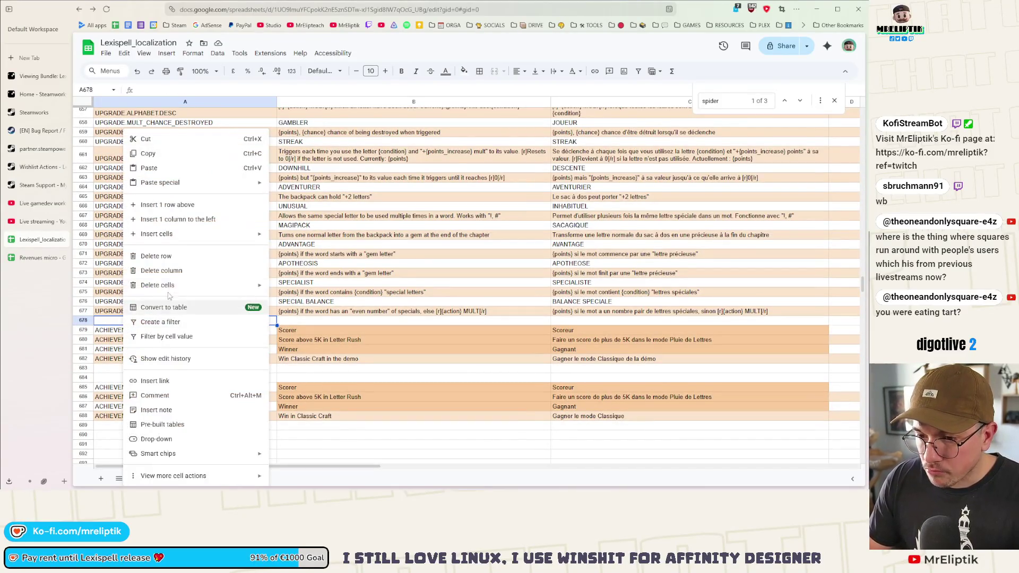
click(175, 205)
shift+click(125, 330)
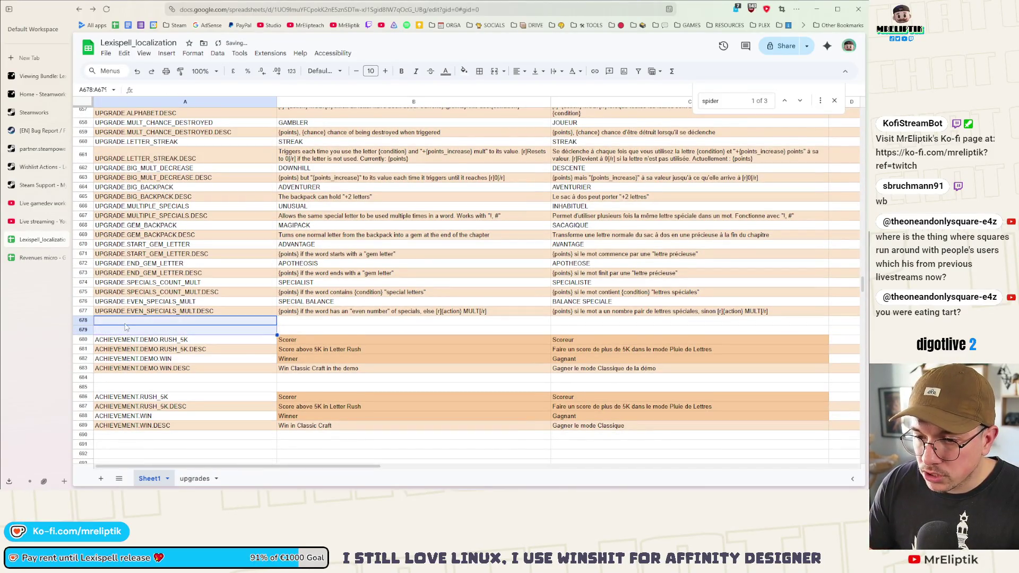
right_click(126, 329)
click(154, 241)
- Keep inserting rows two at a time until ten blank rows follow UPGRADE.EVEN_SPECIALS_MULT.DESC
right_click(136, 331)
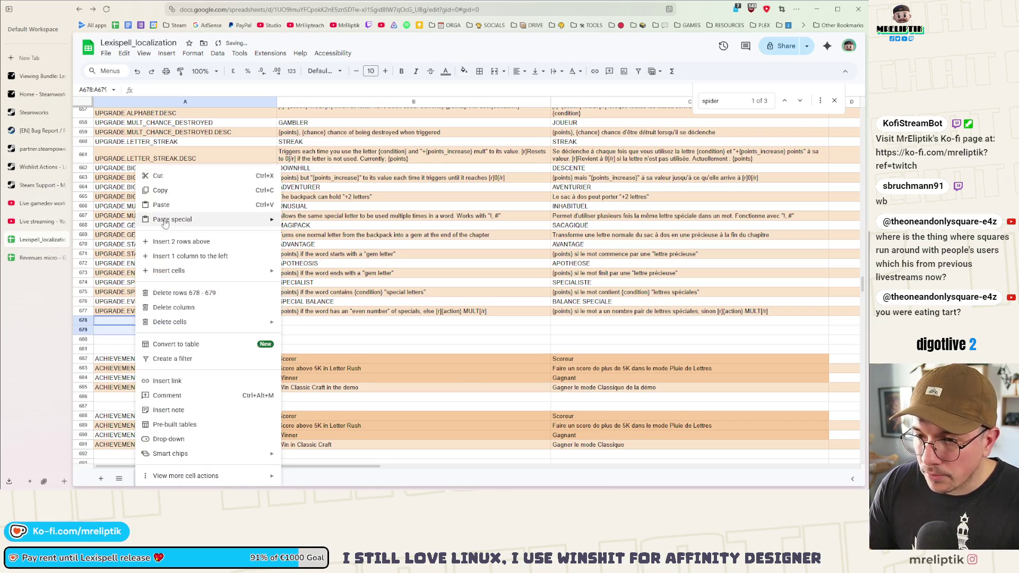
click(180, 243)
right_click(152, 333)
click(202, 243)
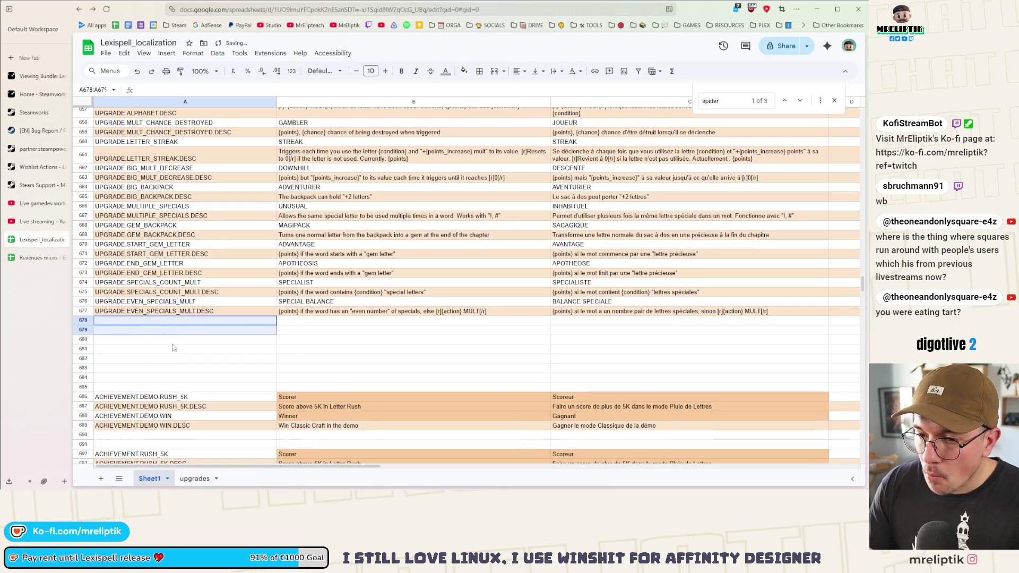
right_click(151, 334)
click(201, 243)
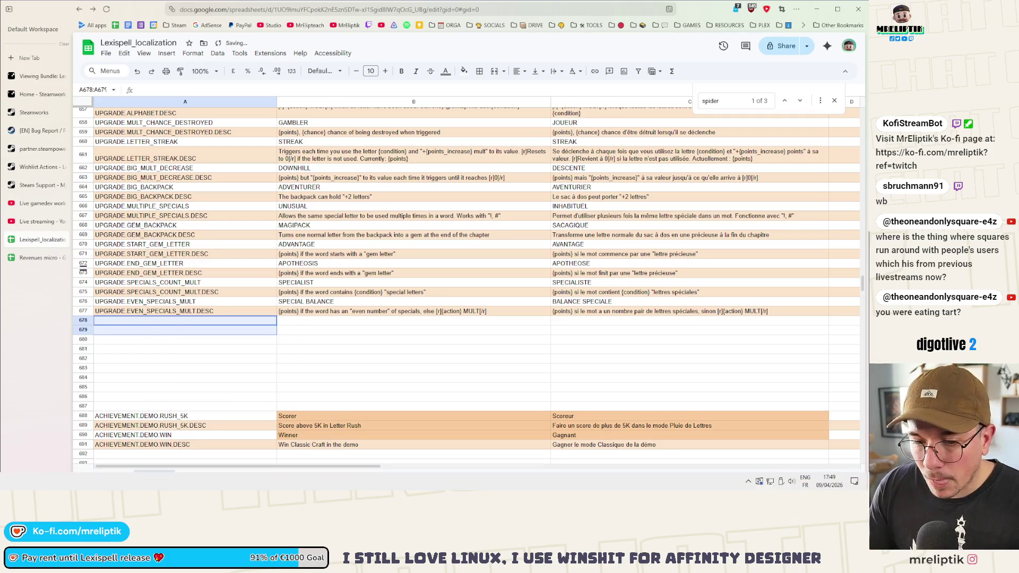
key(alt+Tab)
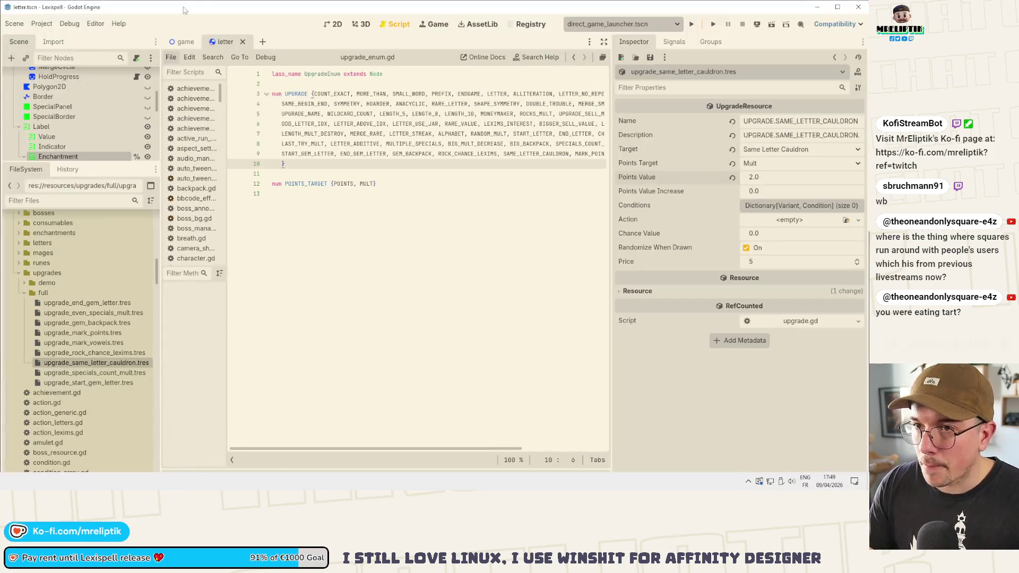
- Check the cauldron upgrade's Name key in Godot, then return to the localization sheet
key(alt+Tab)
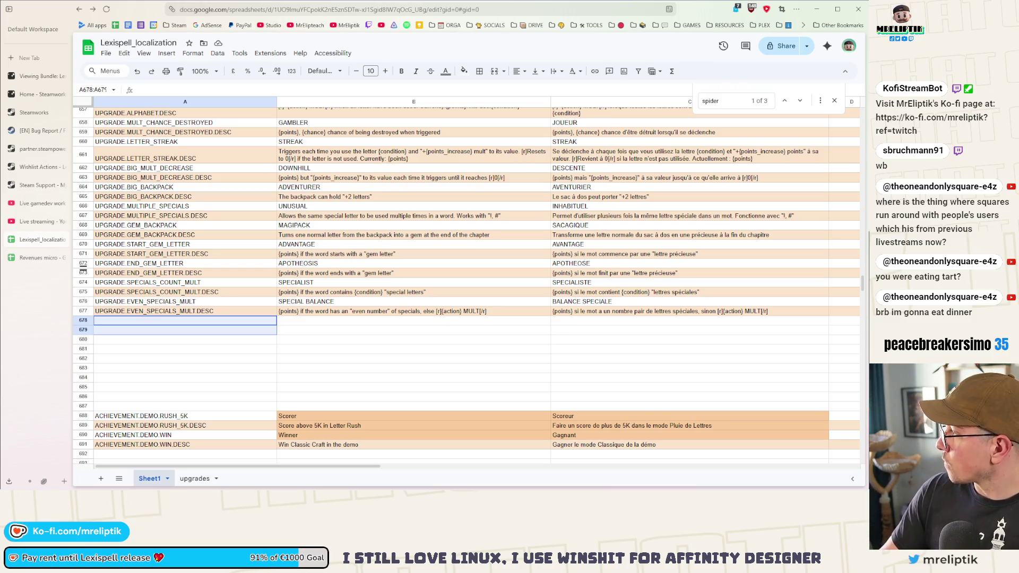
- Add UPGRADE.ROCK_CHANCE_LEXIMS and its .DESC key in A678–A679
text(UPGRADE.ROCK_CHANCE_LEXIMS)
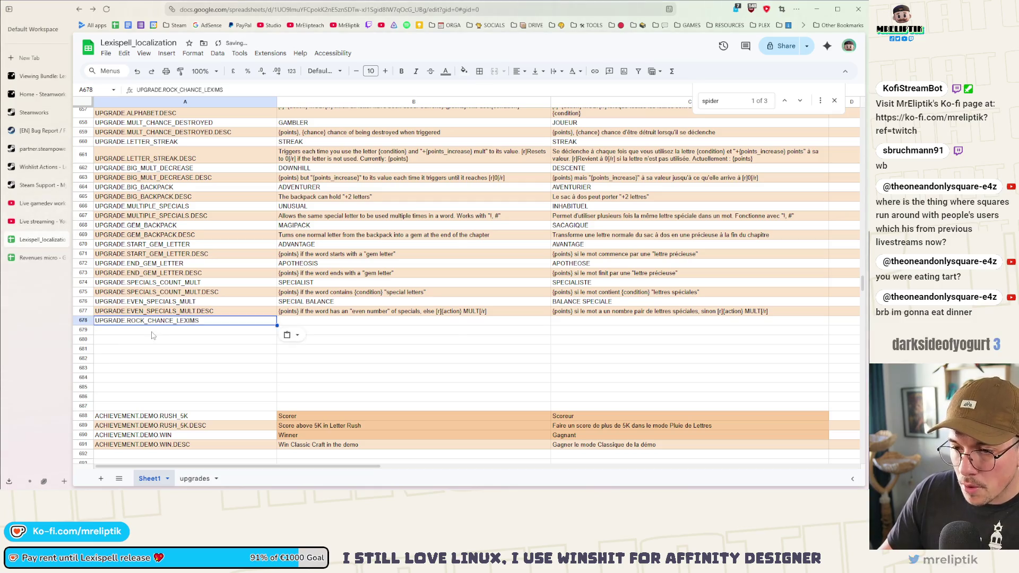
click(215, 330)
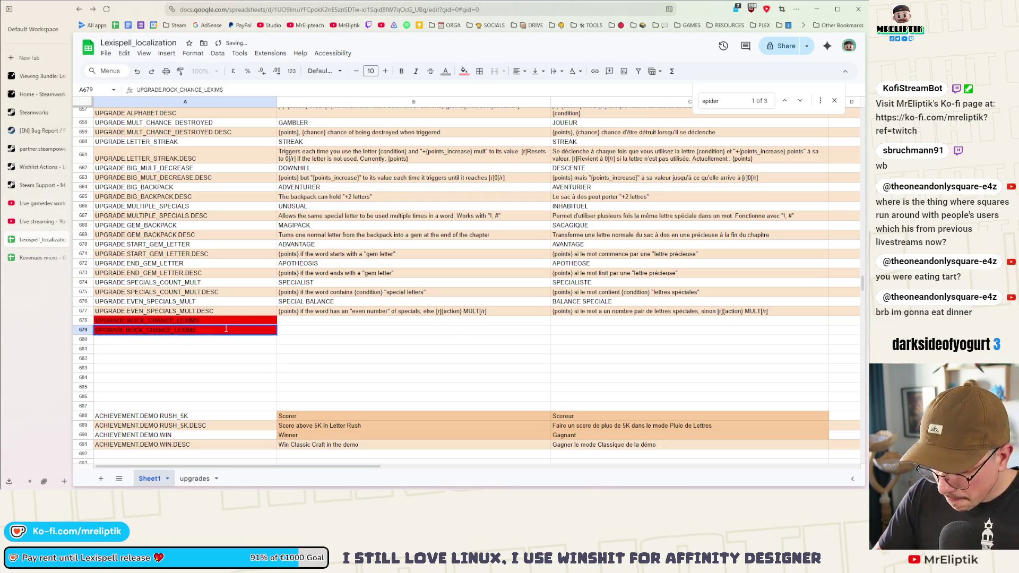
text(.DESC)
key(Return)
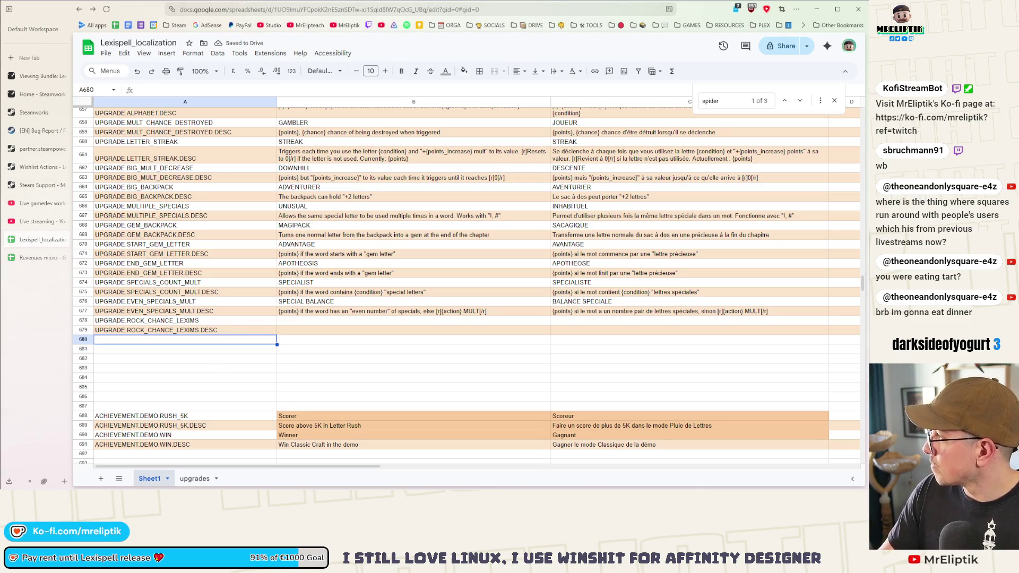
- Add UPGRADE.SAME_LETTER_CAULDRON and its .DESC key in A680–A681
text(UPGRADE.SAME_LETTER_CAULDRON)
key(Return)
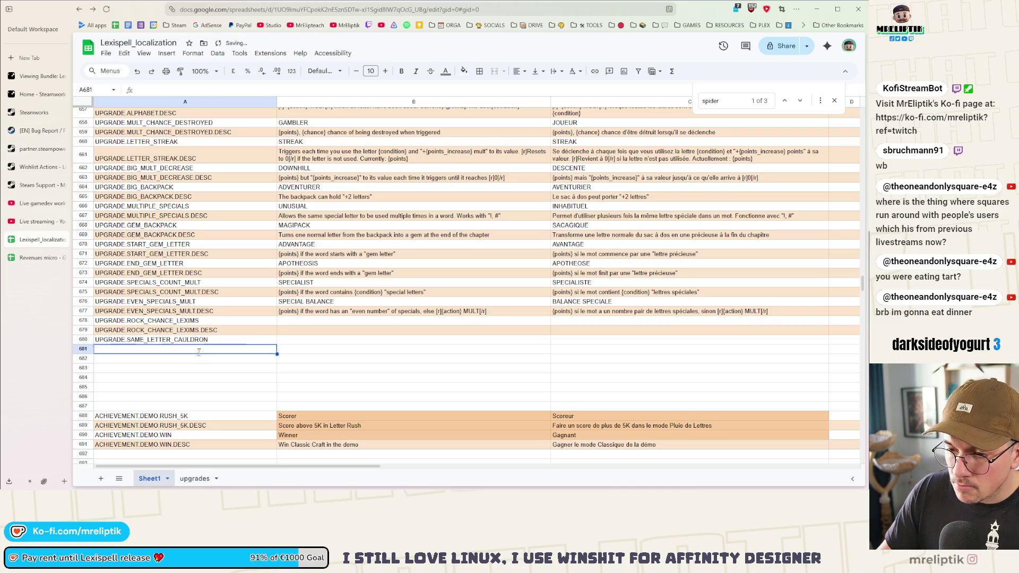
text(UPGRADE.SAME_LETTER_CAULDRON)
key(Return)
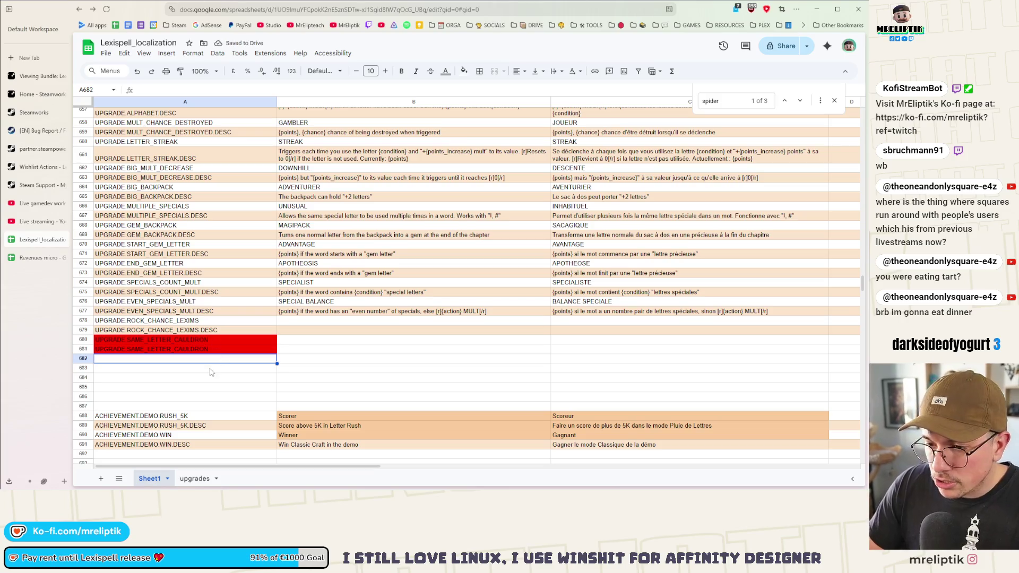
double_click(218, 352)
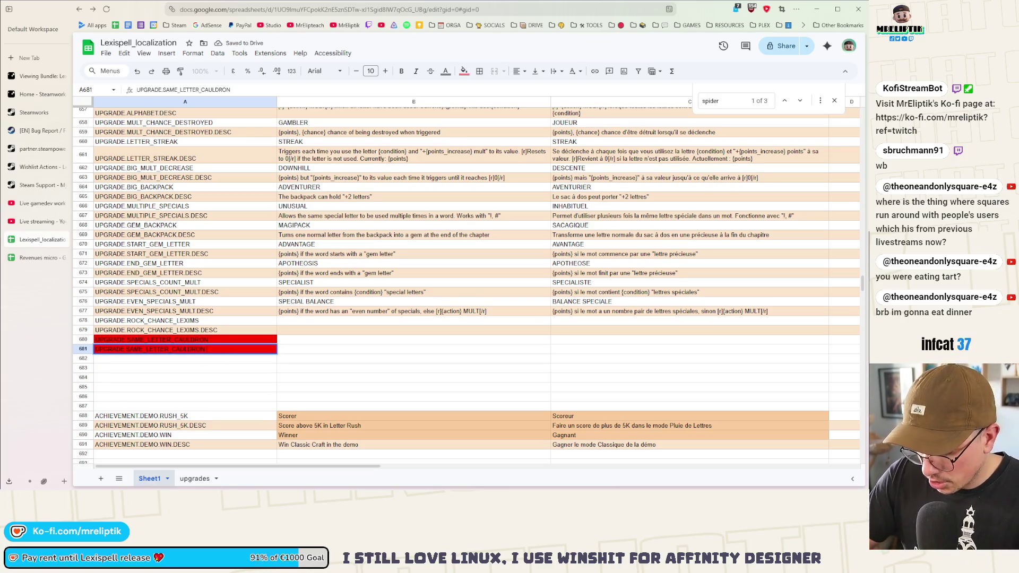
text(.DESC)
key(Return)
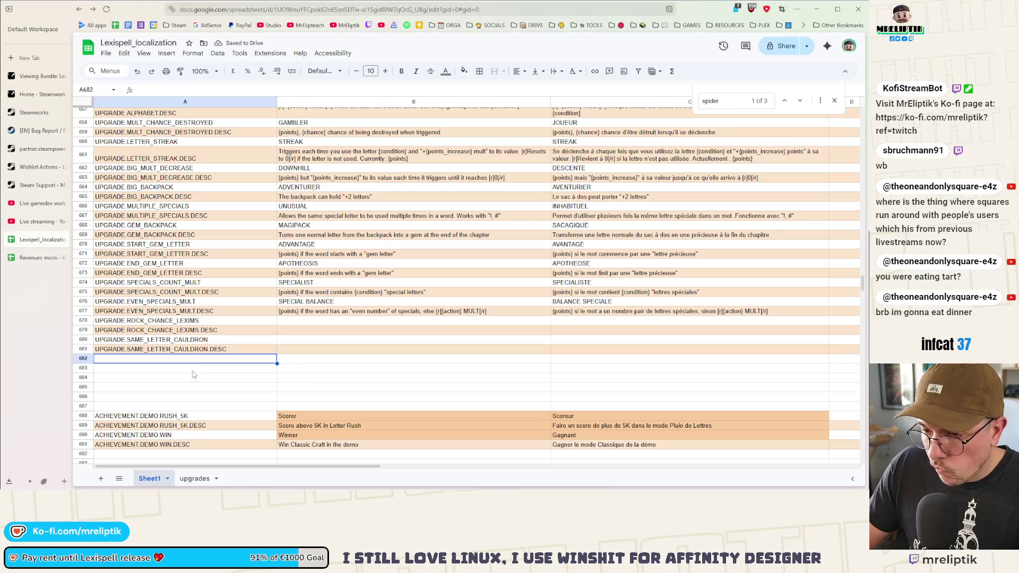
- Add the MARK_POINTS and MARK_VOWELS name and .DESC keys in A682–A685
text(UPGRADE.MARK_POINTS)
key(Return)
text(UPGRADE.MARK_POINTS)
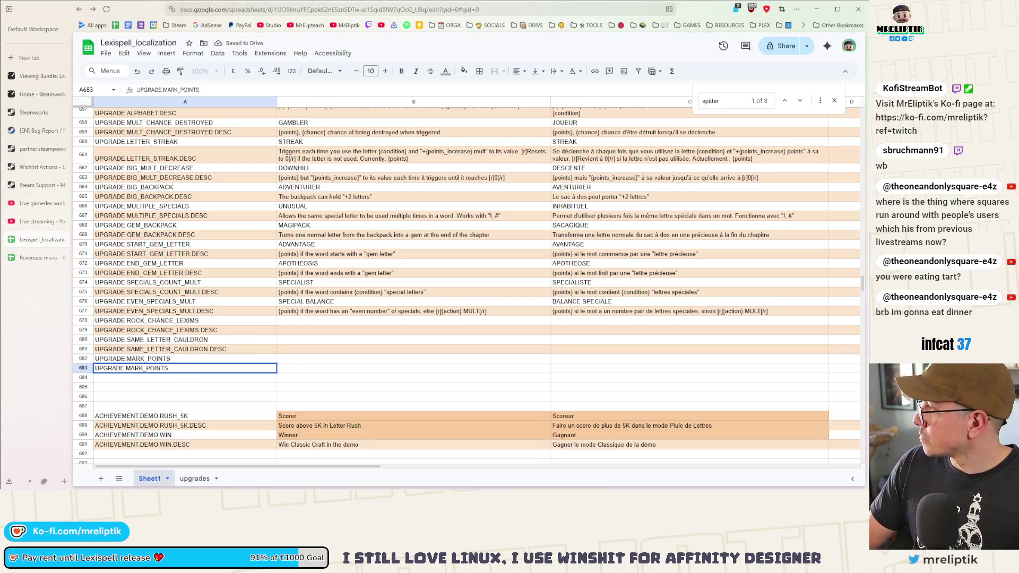
click(181, 382)
text(UPGRADE.MARK_VOWELS)
click(172, 391)
text(UPGRADE.MARK_VOWELS)
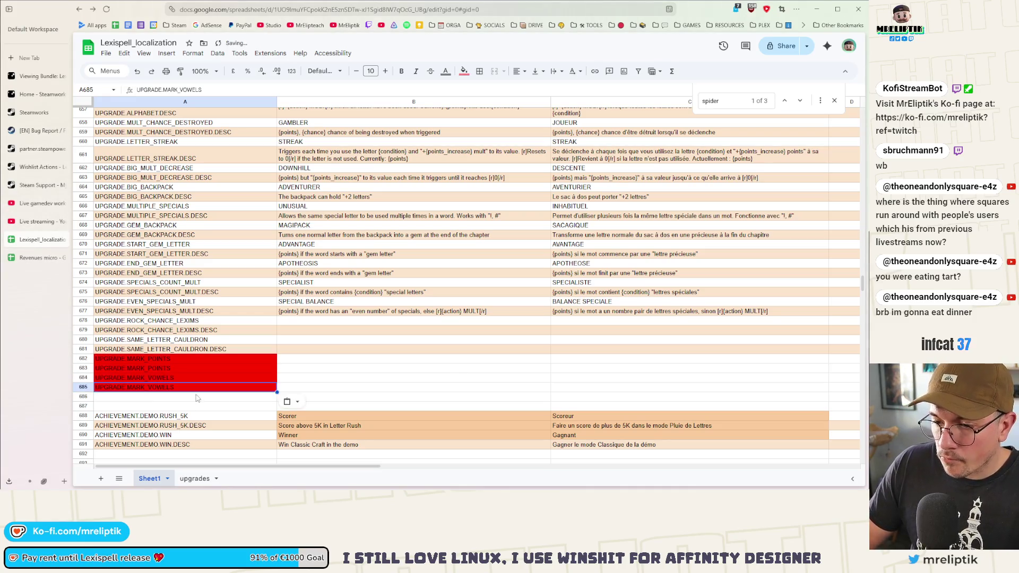
double_click(198, 390)
text(.DE)
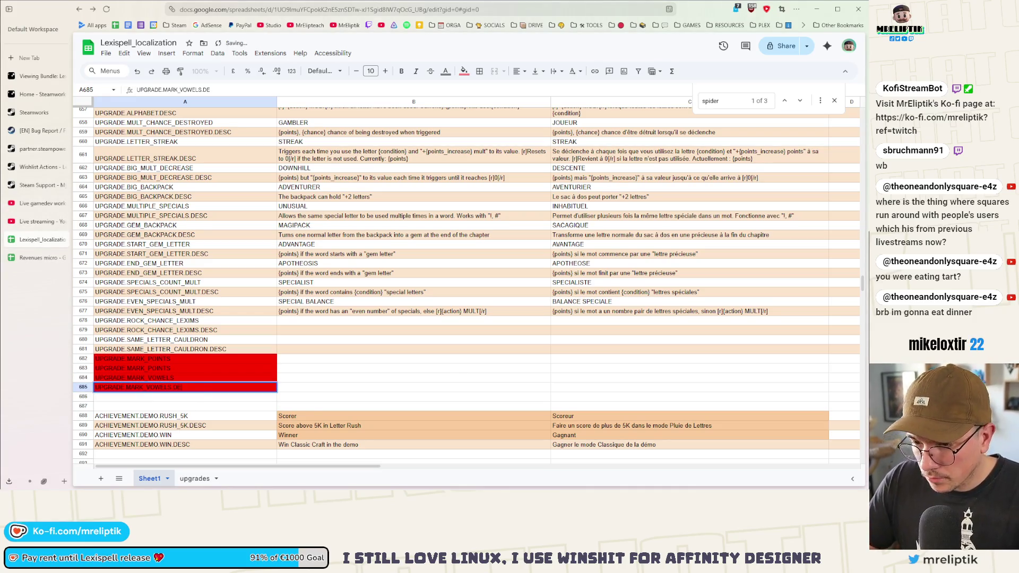
text(SC)
key(Return)
click(189, 367)
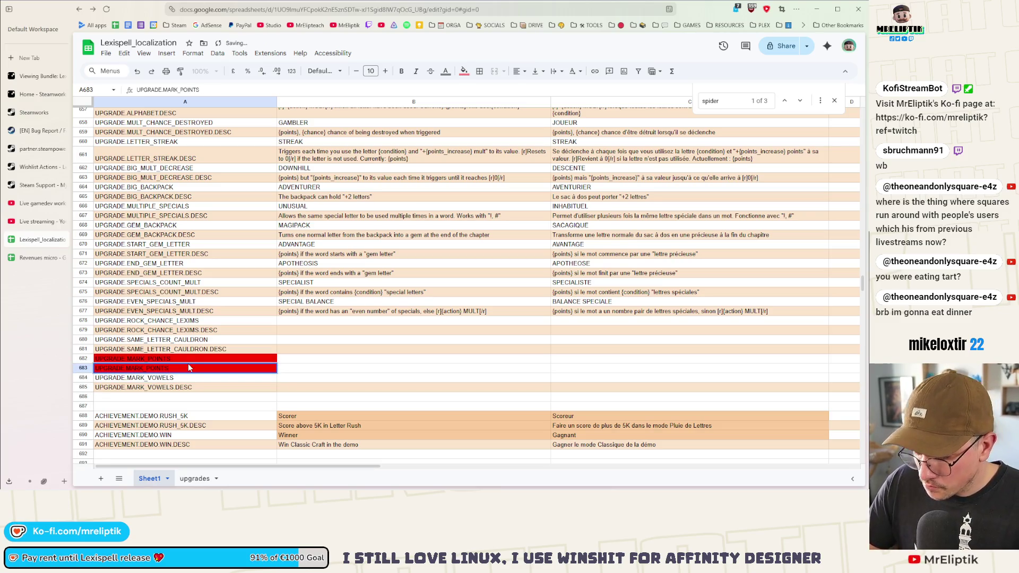
double_click(189, 367)
text(.DESC)
key(Return)
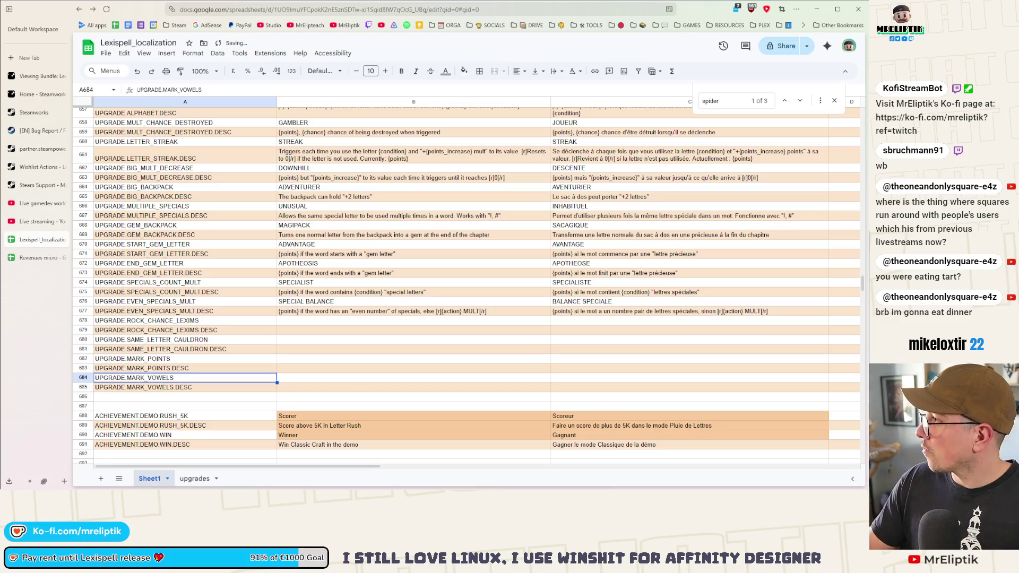
key(alt+Tab)
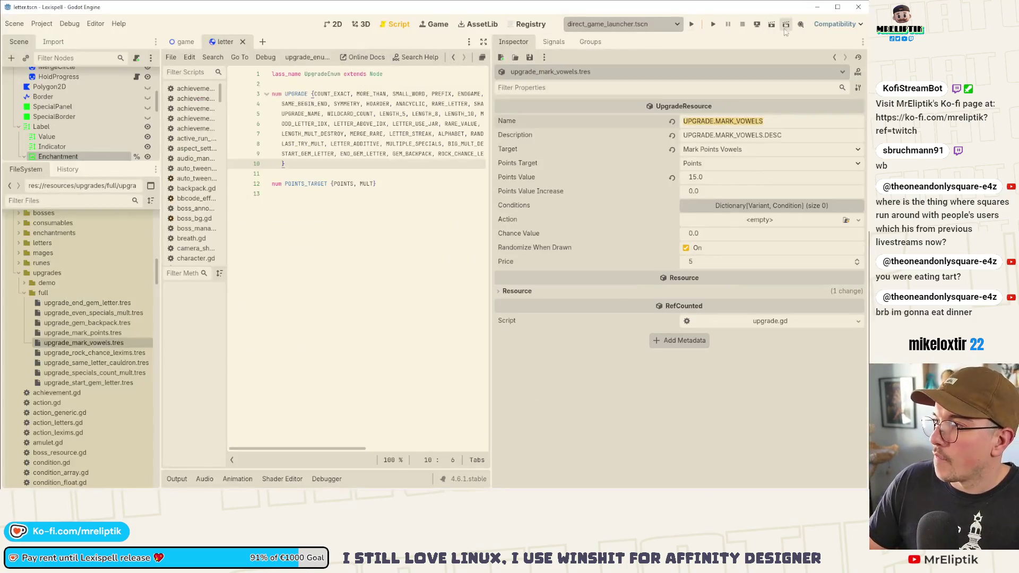
- Minimize Godot after confirming upgrade_mark_vowels.tres uses the UPGRADE.MARK_VOWELS keys
click(821, 8)
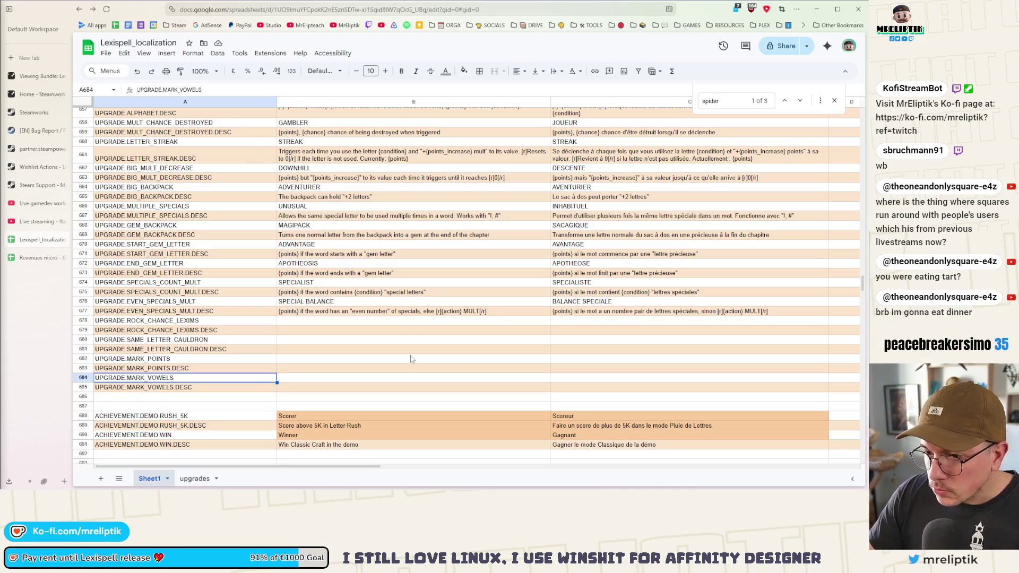
- Type MINE as the English name in B678 beside UPGRADE.ROCK_CHANCE_LEXIMS
click(318, 322)
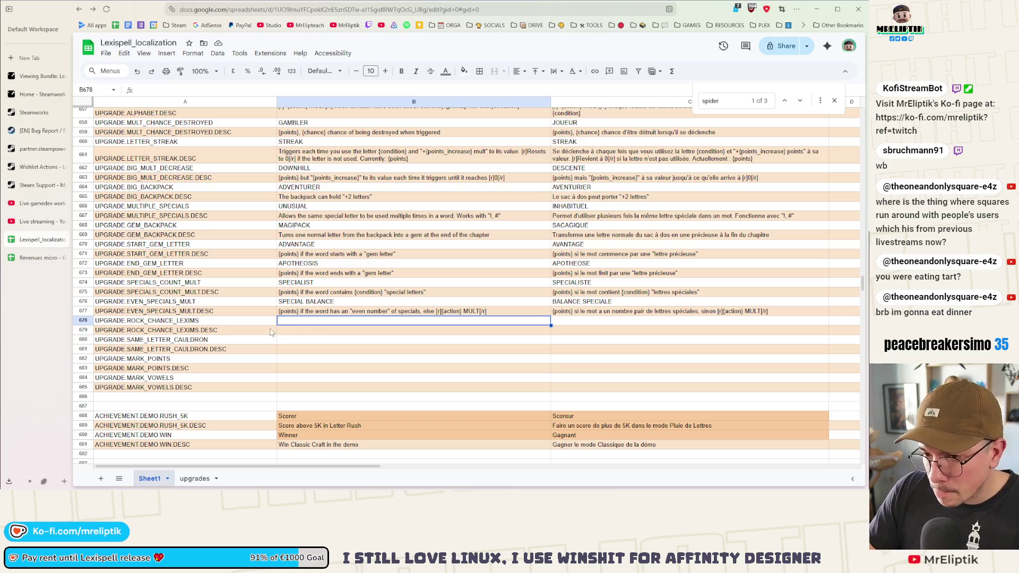
double_click(291, 323)
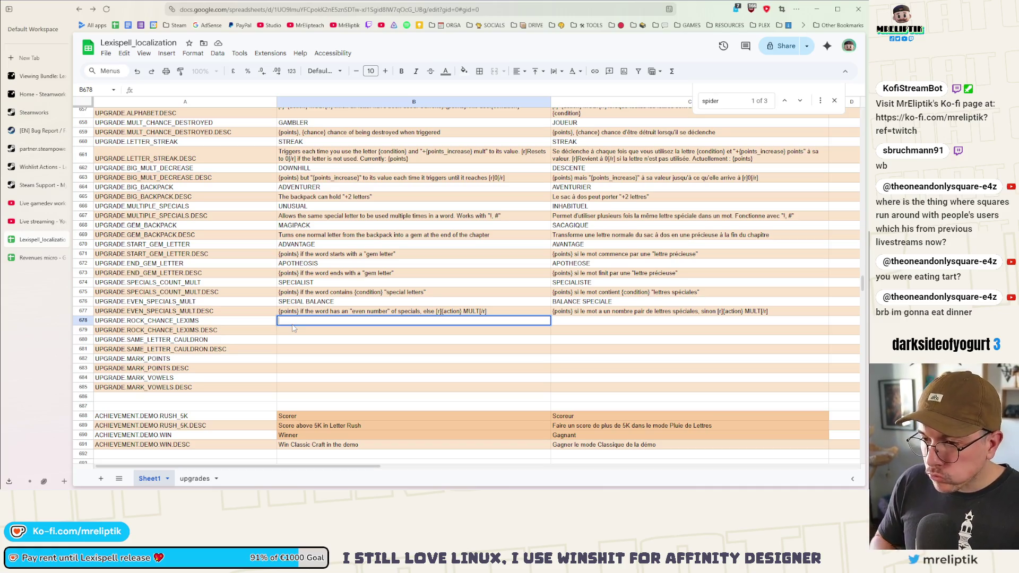
text(MINE)
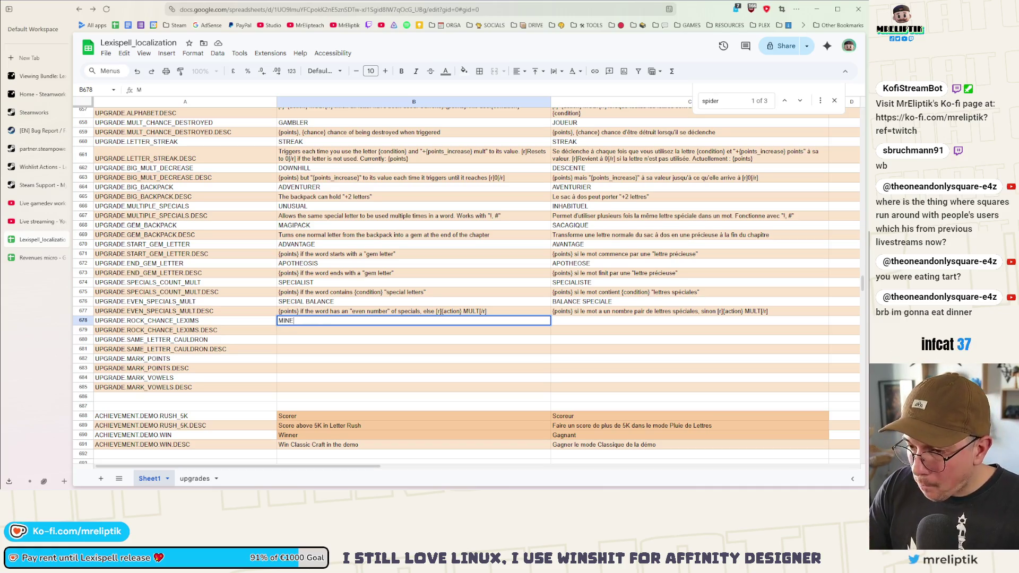
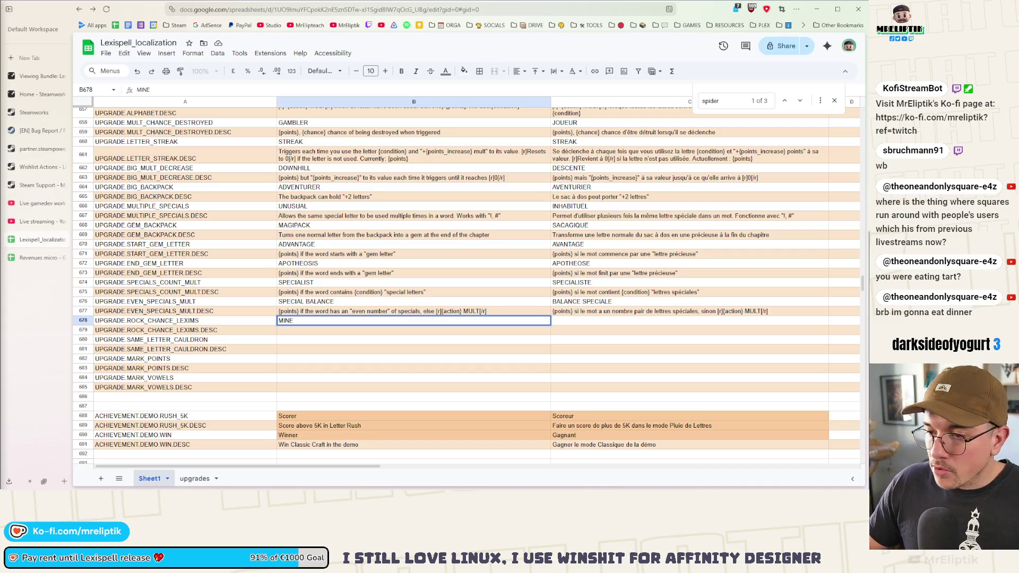
- Replace MINE with HONEYPOT in B678 and enter MINE as the French name in C678
double_click(310, 321)
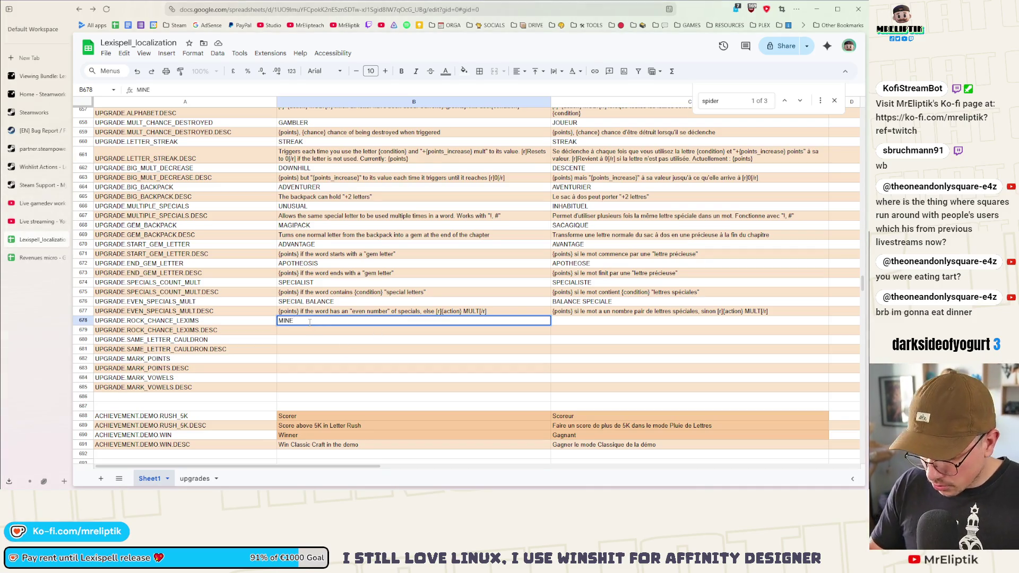
key(ctrl+a)
text(HONEY)
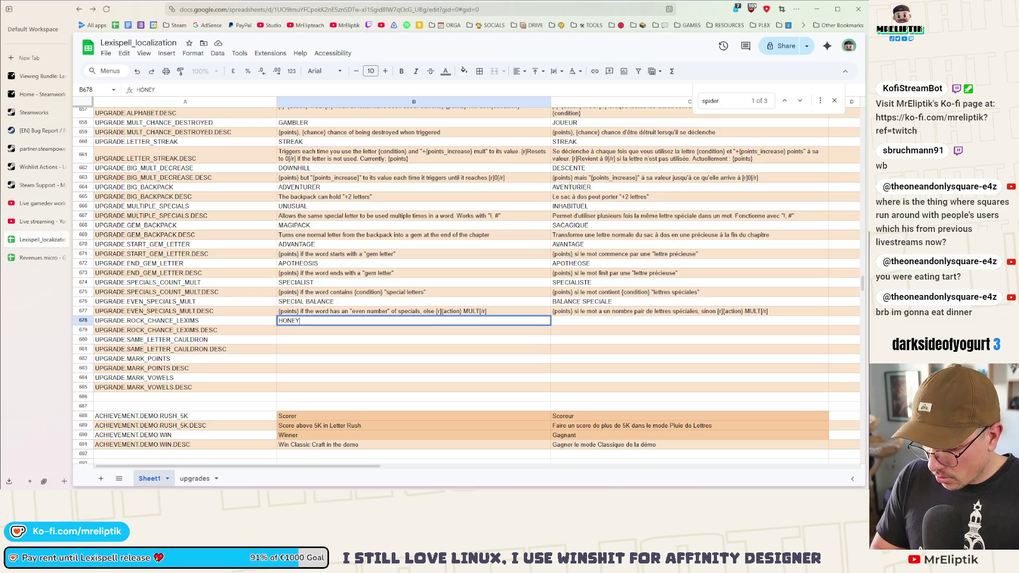
text(POT)
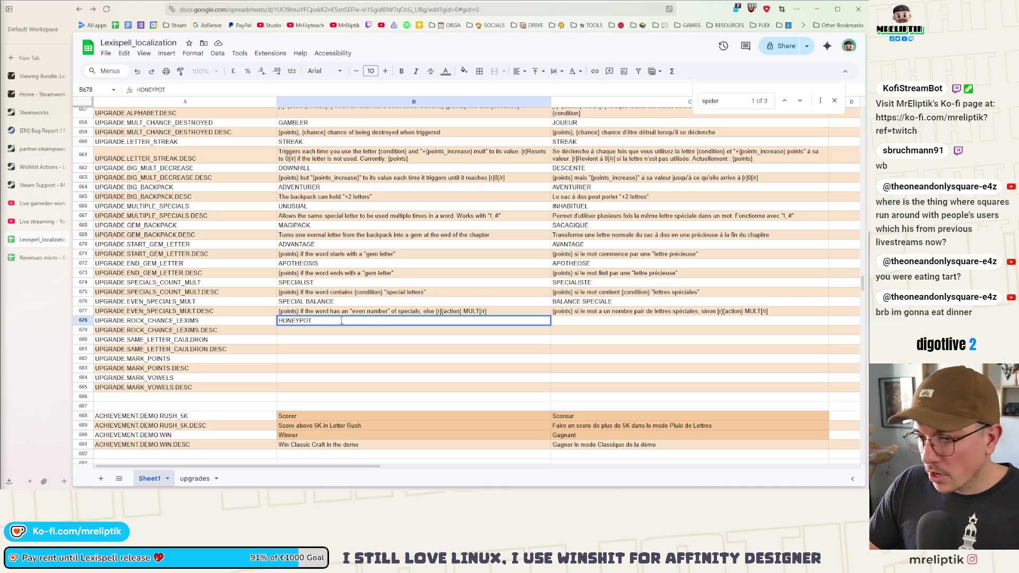
click(594, 321)
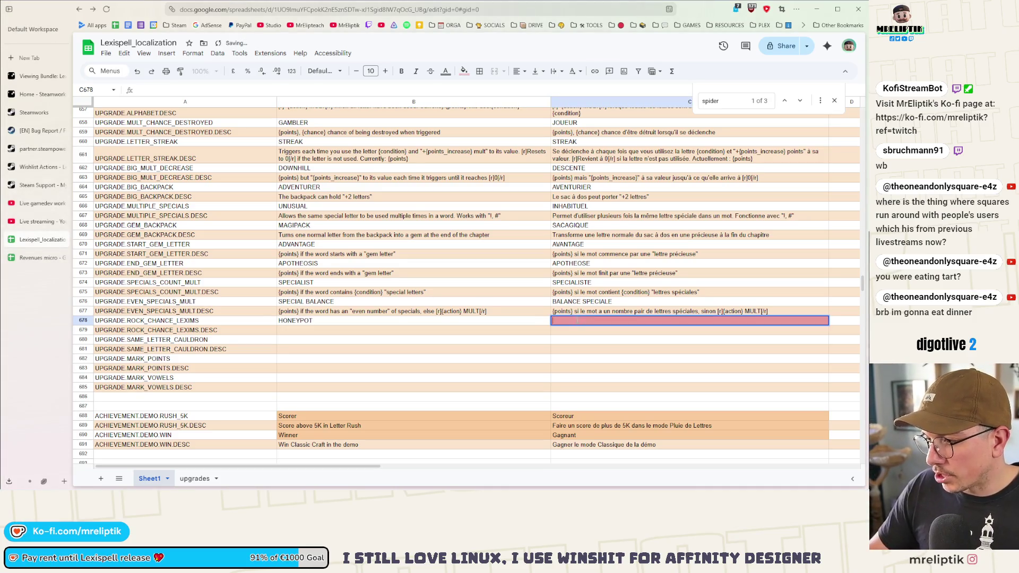
text(MINE)
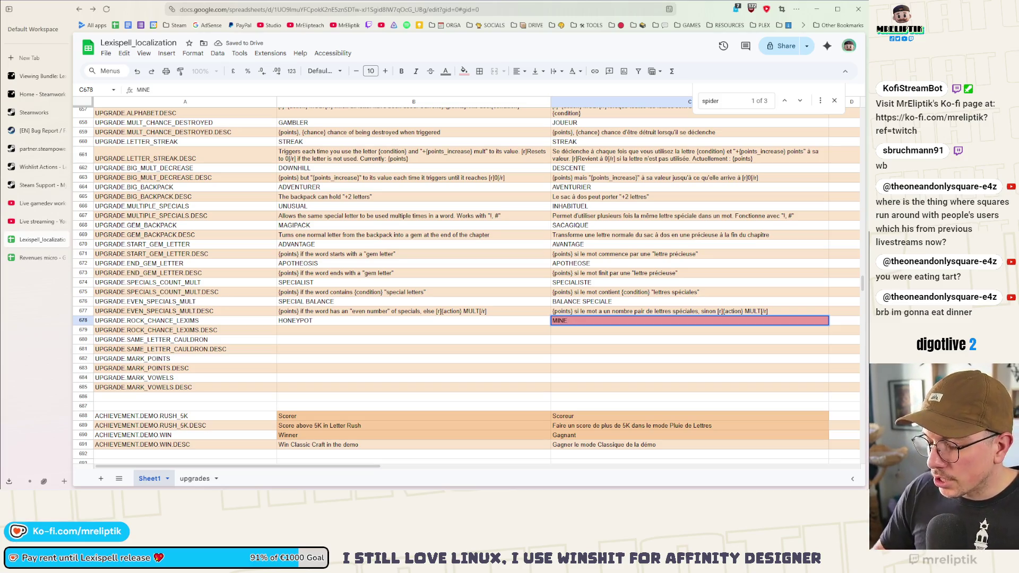
click(300, 333)
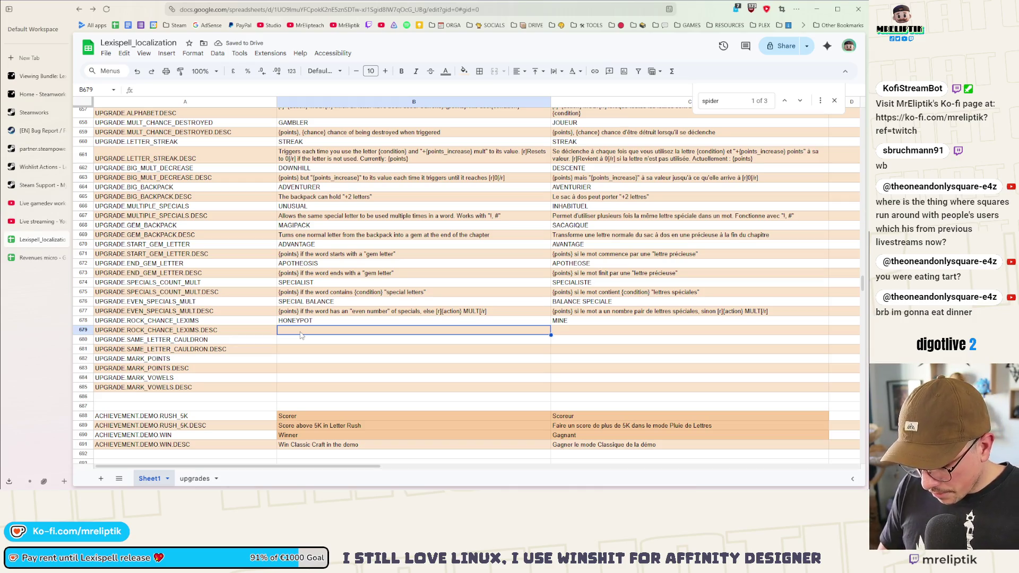
- Start B679 with 'Rocks have' and restore the original key in A679
text(Rocks have)
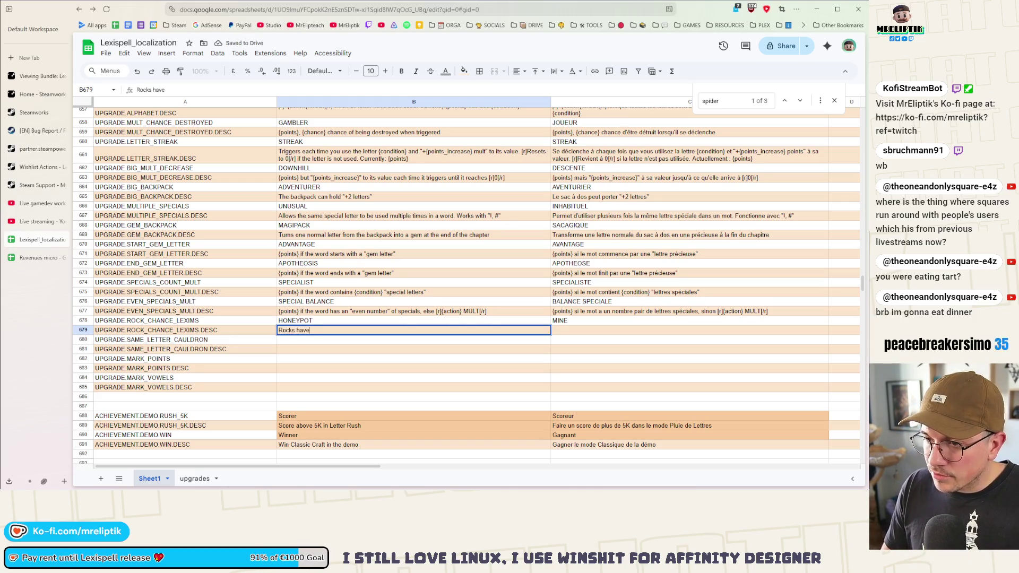
text( [)
text(r])
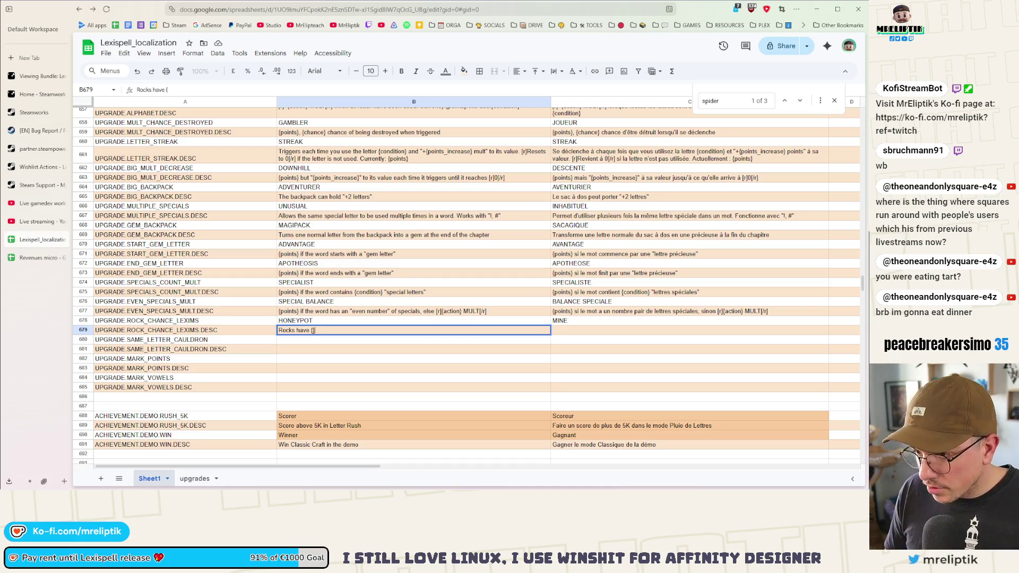
key(Left)
text(chance)
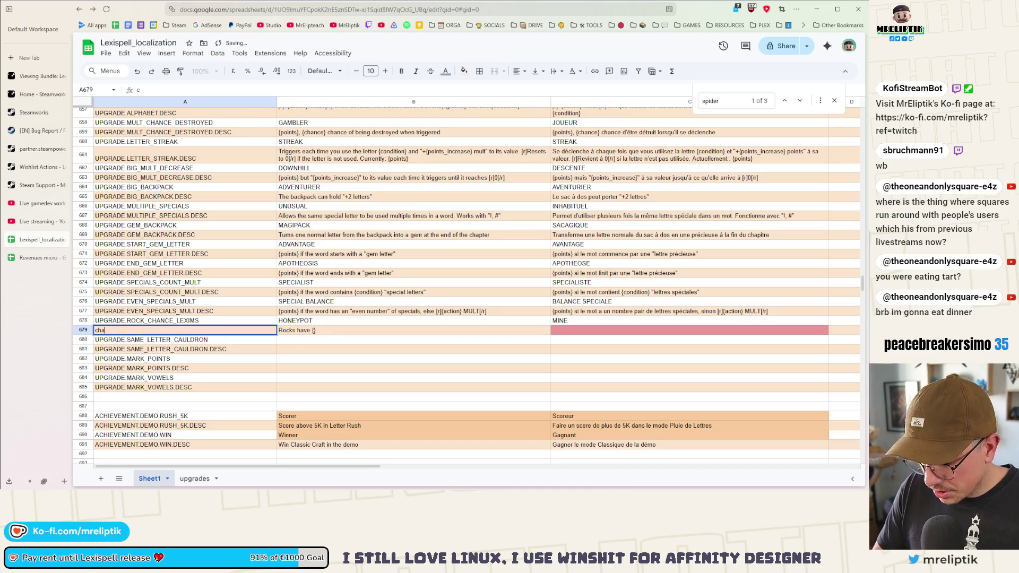
key(BackSpace)
key(BackSpace)
key(BackSpace)
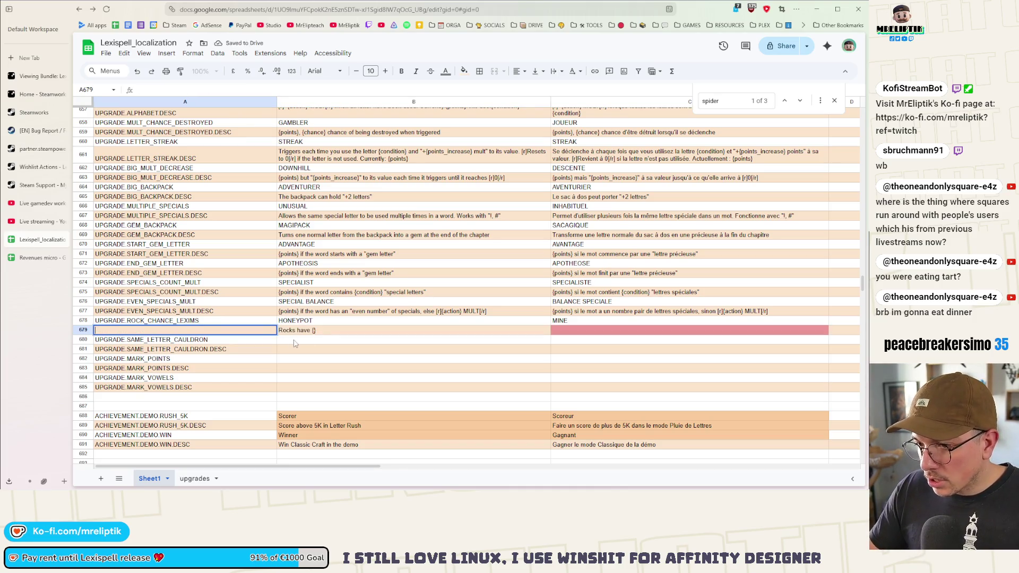
text(UPGRADE.ROCK_CHANCE_LEXIMS.DESC)
click(315, 338)
- Extend B679 to 'Rocks have {chance} chance of giving {action'
double_click(314, 330)
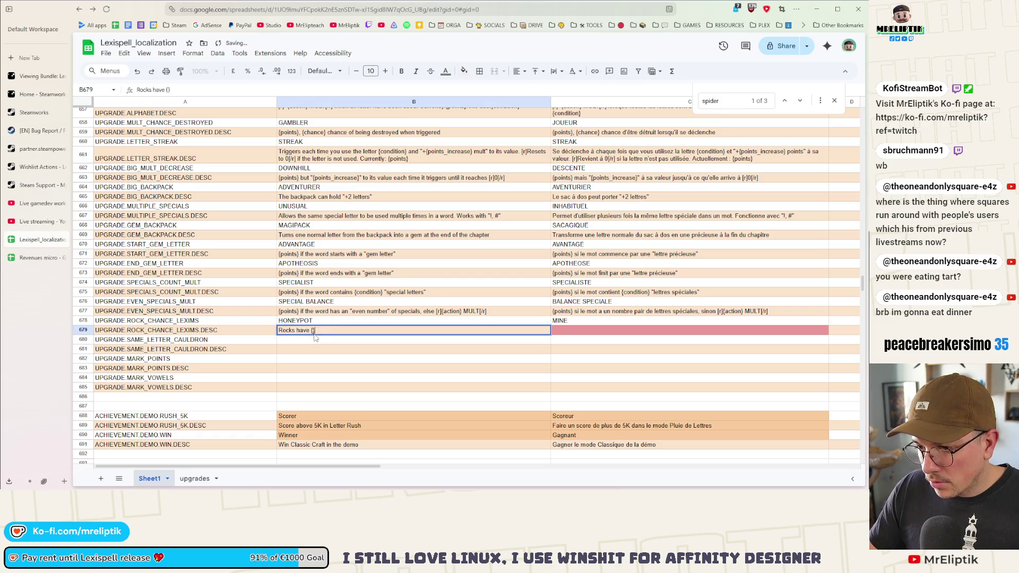
text(chance)
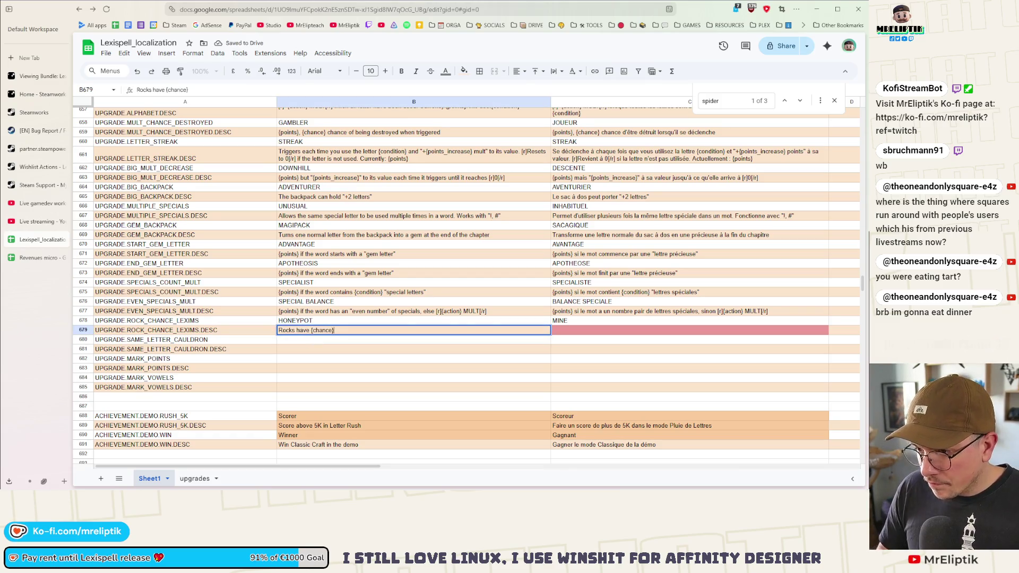
key(Right)
text(chanceof )
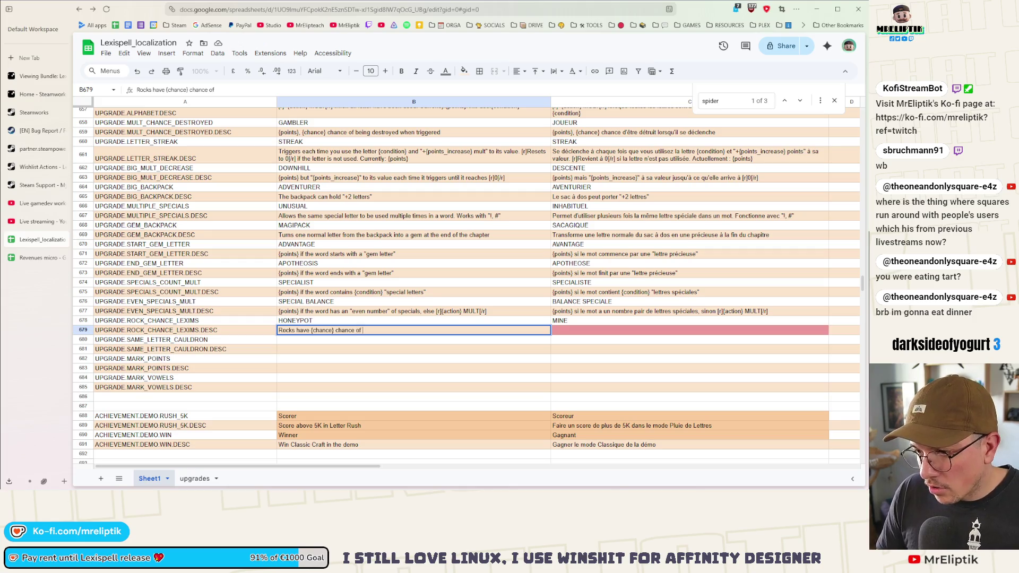
text(ivbi)
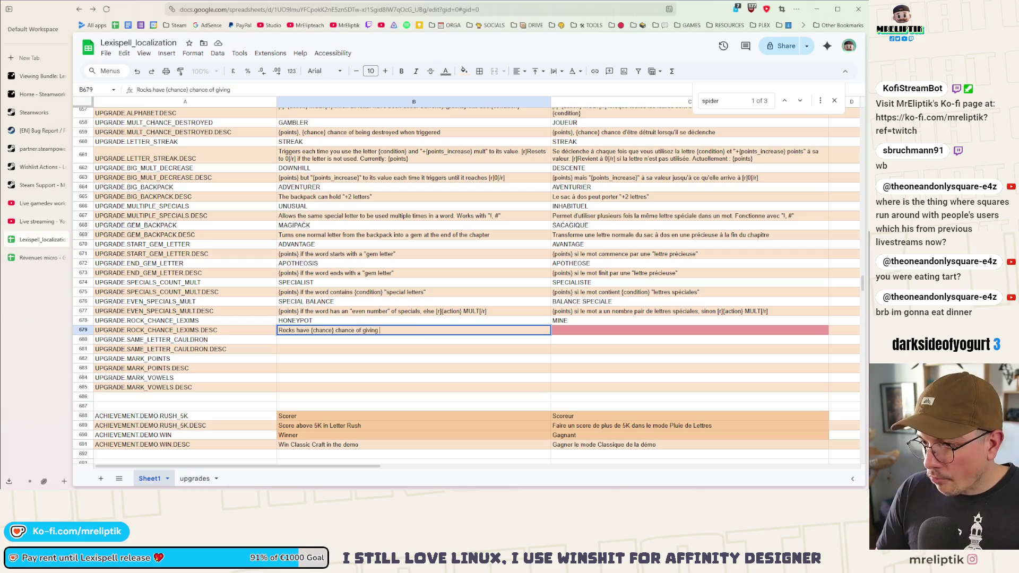
text({action)
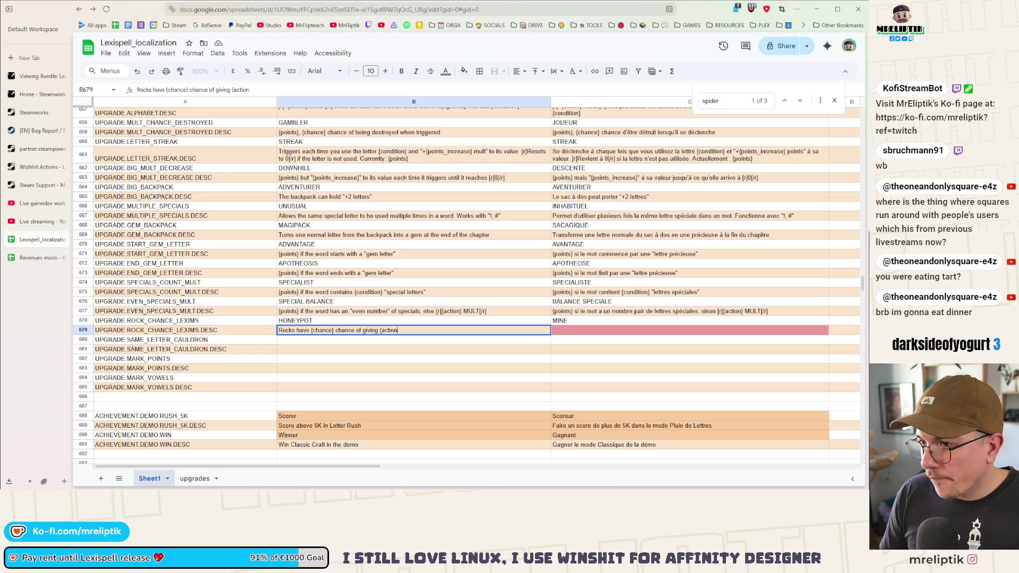
click(334, 245)
scroll(337, 223, up, 3)
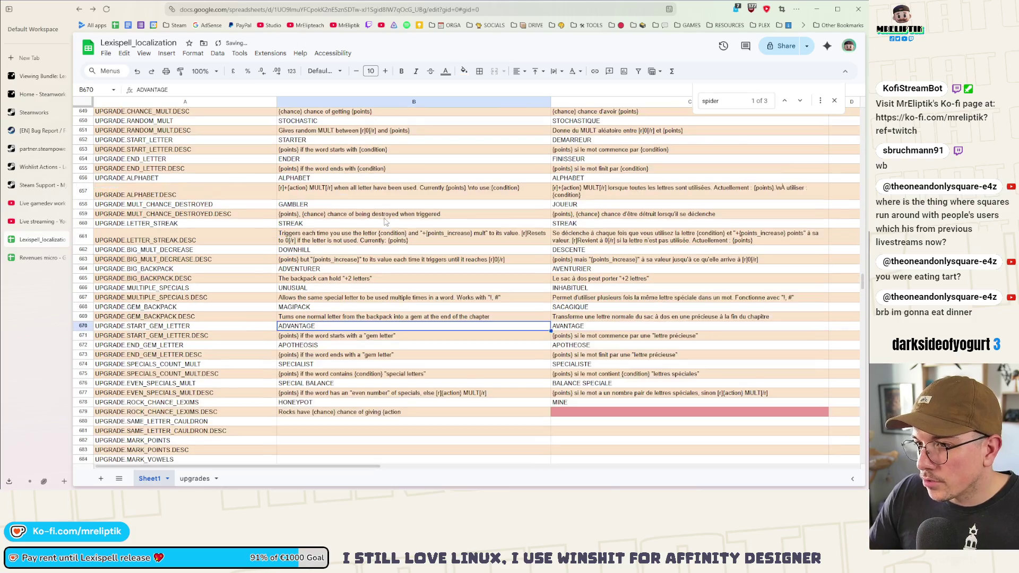
- Append '} Lexims when destroyed' to the B679 rock-chance description
scroll(375, 175, up, 4)
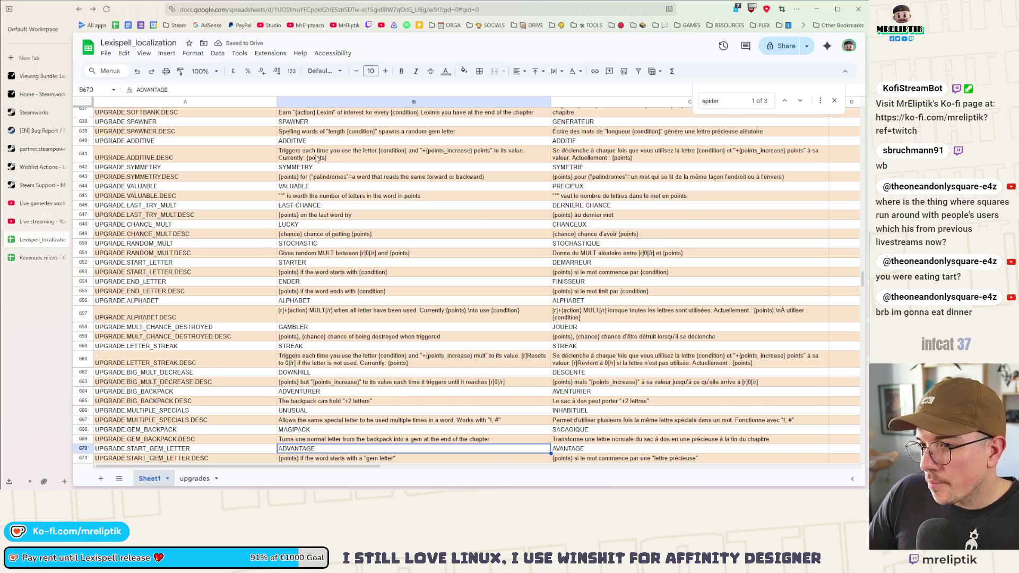
scroll(317, 158, up, 3)
scroll(386, 151, up, 4)
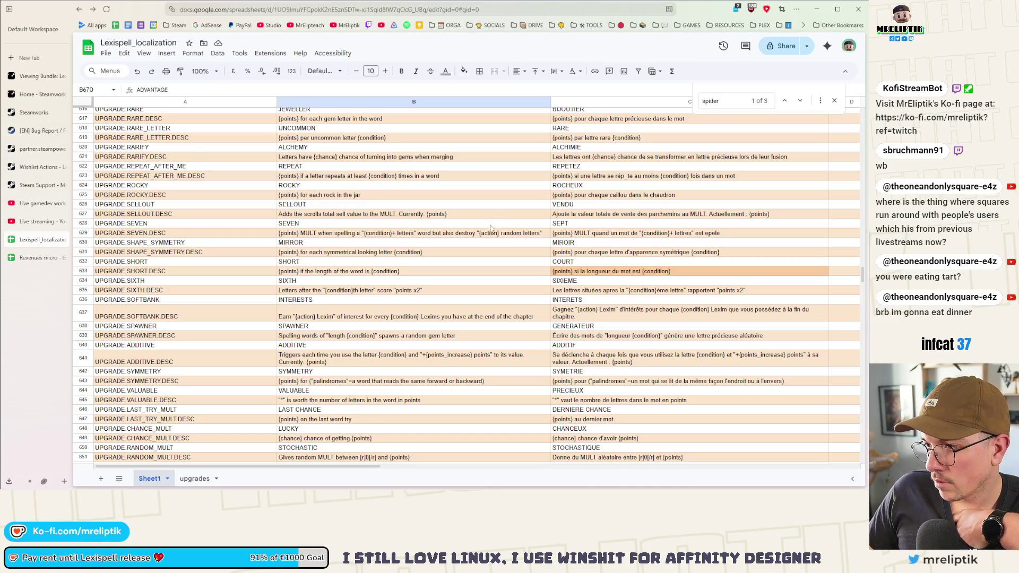
scroll(478, 249, down, 15)
scroll(451, 260, up, 5)
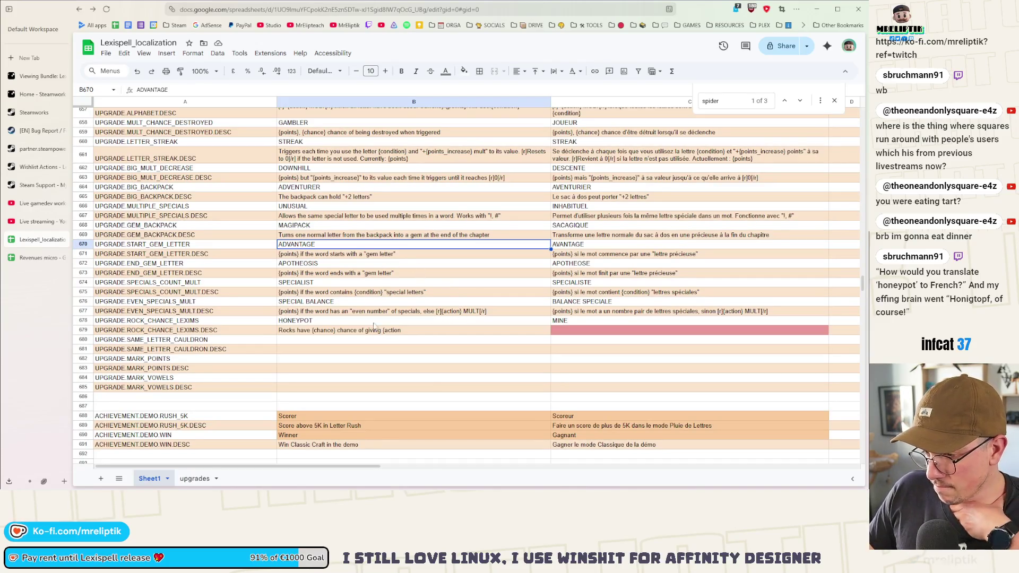
click(401, 331)
double_click(418, 332)
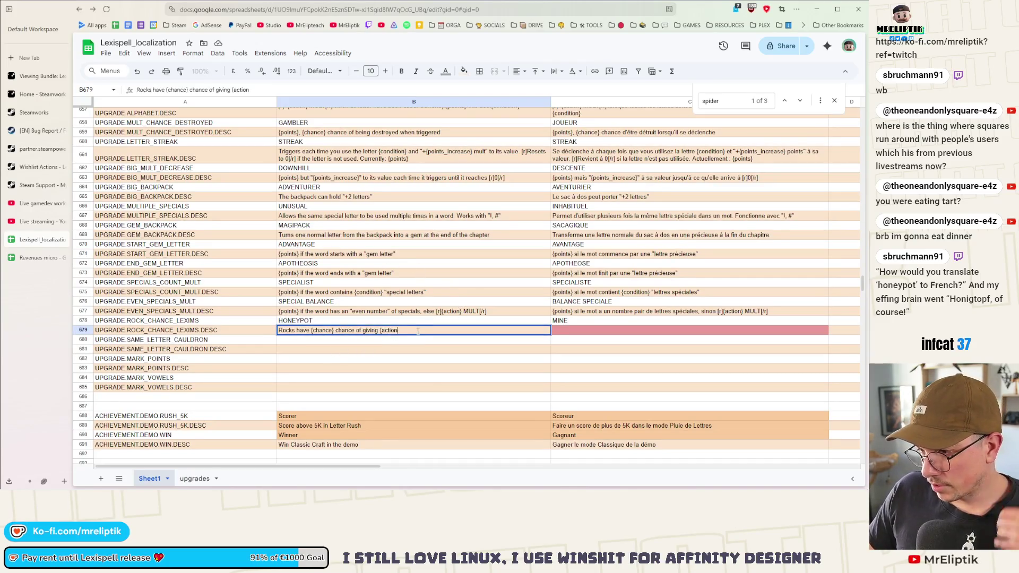
text(} Le)
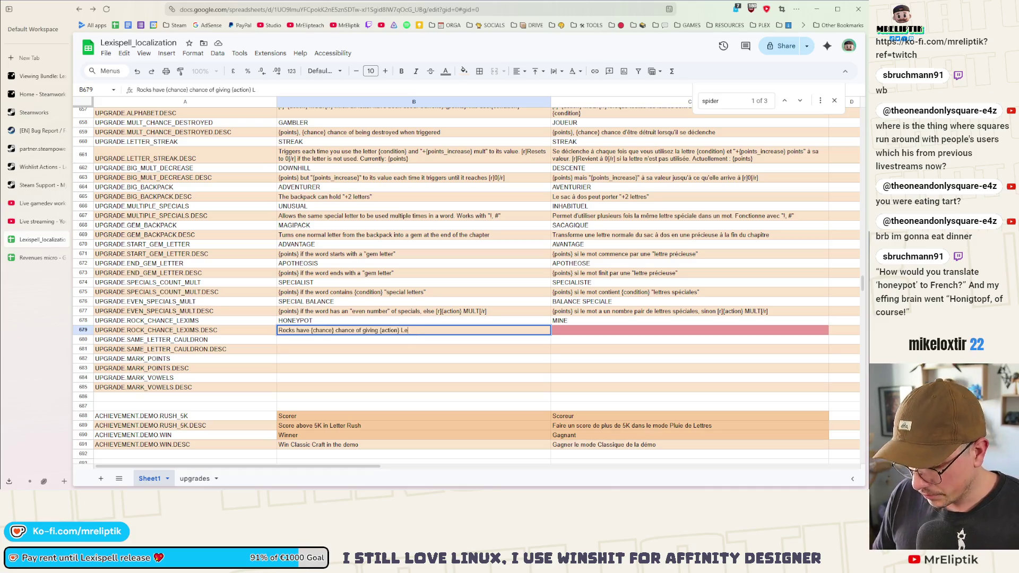
text(xims)
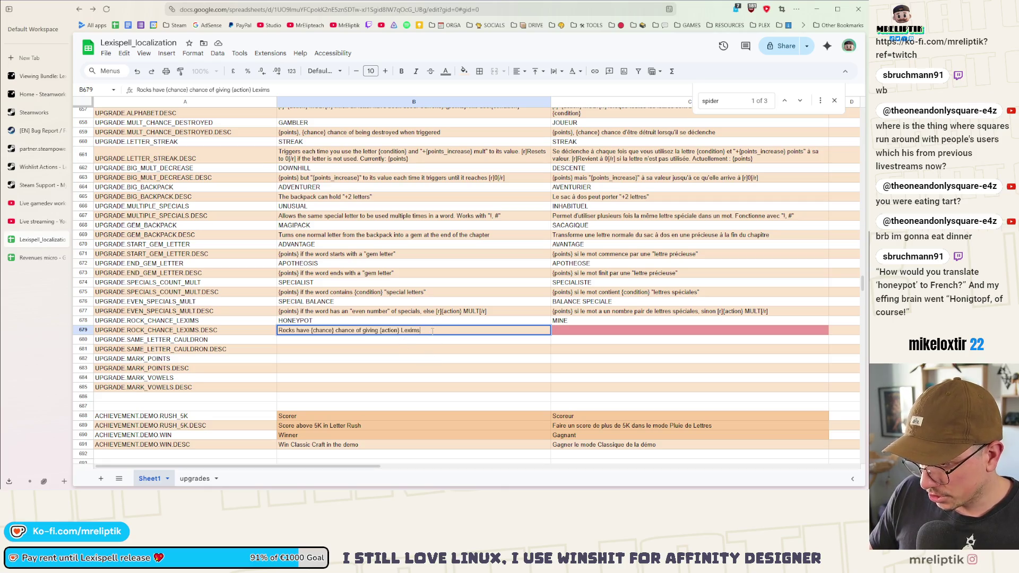
text( when destroyed)
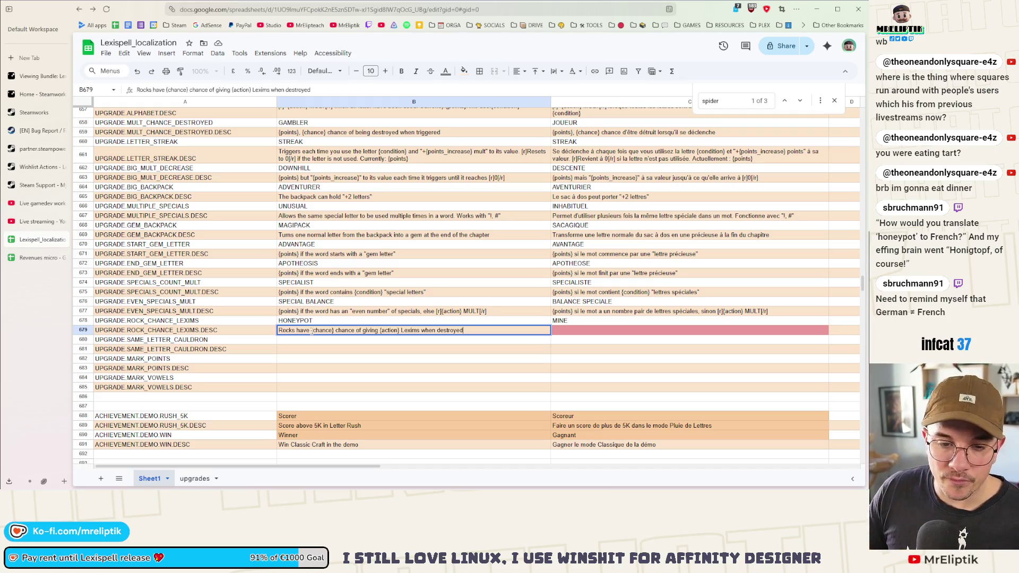
key(alt+Tab)
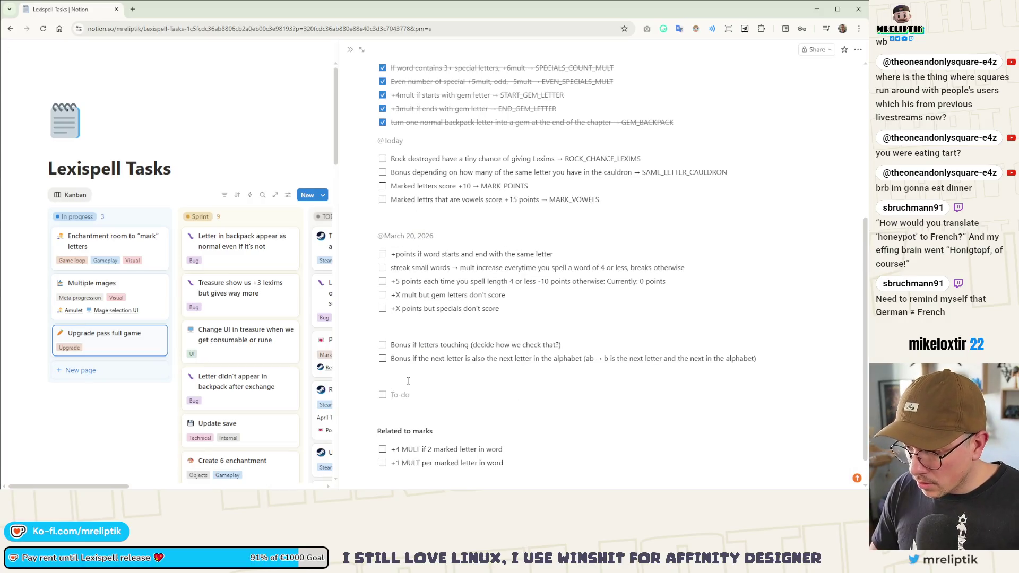
- Write the Notion task 'Allows all the upgrade names as valid words (spaces removed)'
text(Allows)
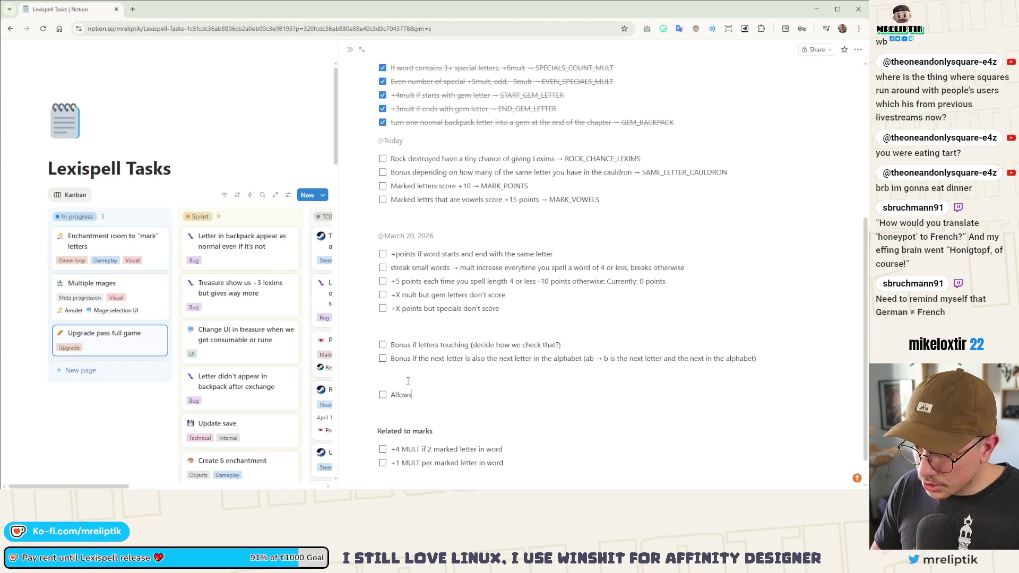
text( all the u)
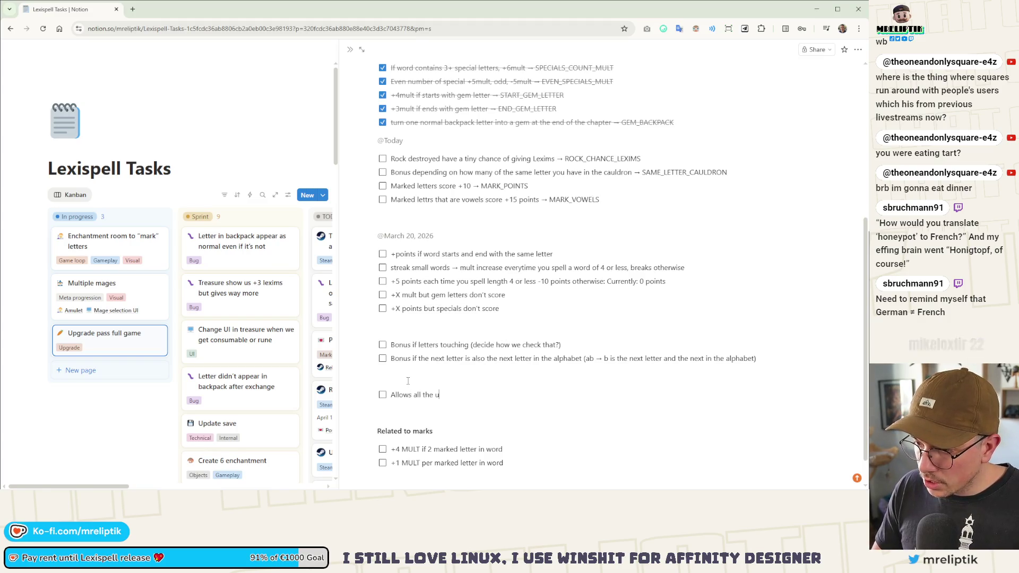
text(pgrades)
key(ctrl+shift+Left)
key(ctrl+shift+Left)
key(ctrl+shift+Left)
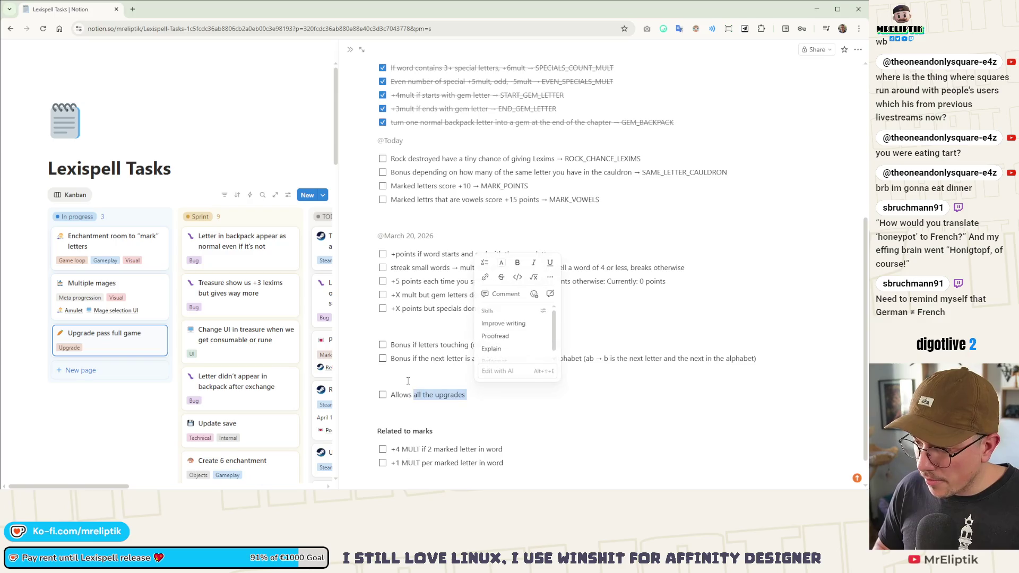
key(ctrl+shift+Right)
key(ctrl+shift+Right)
key(ctrl+shift+Right)
key(Left)
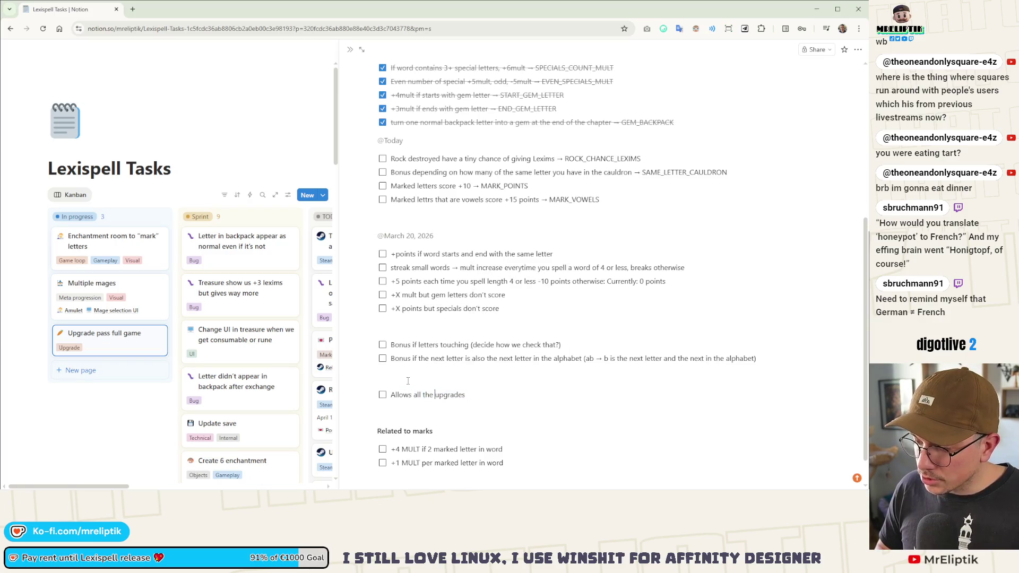
key(BackSpace)
text(names )
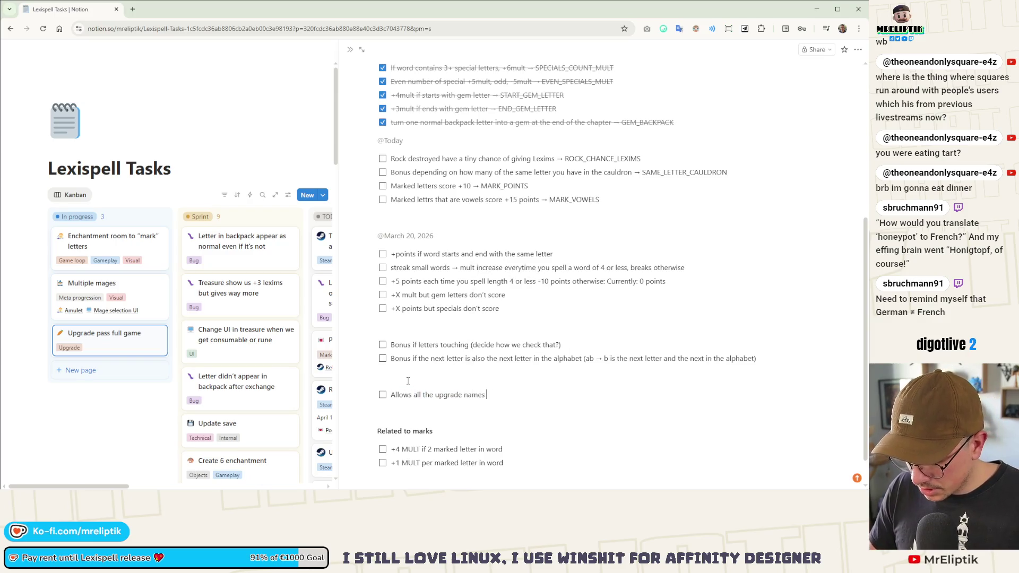
text(as valid words (spaces)
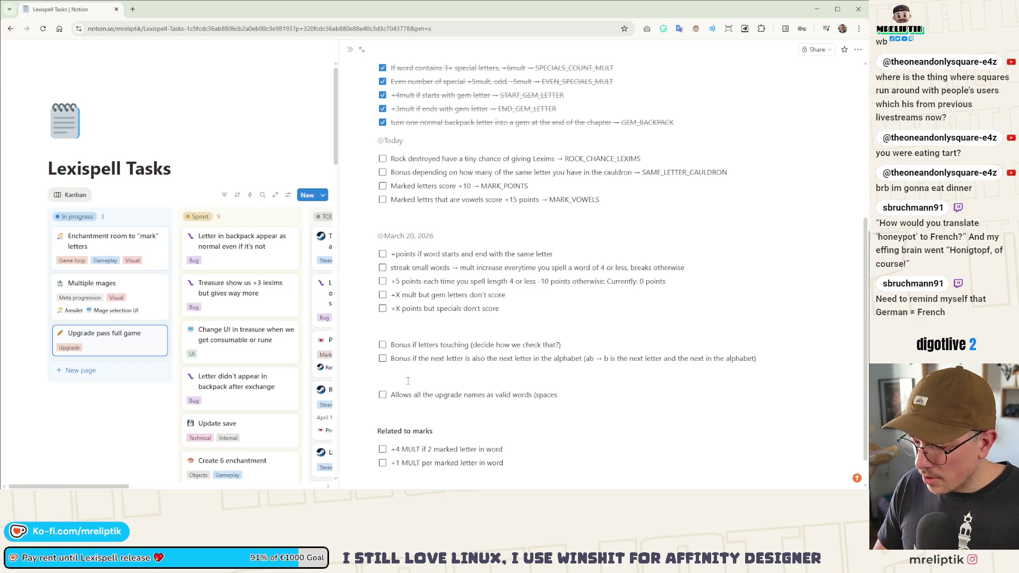
text( remove)
key(BackSpace)
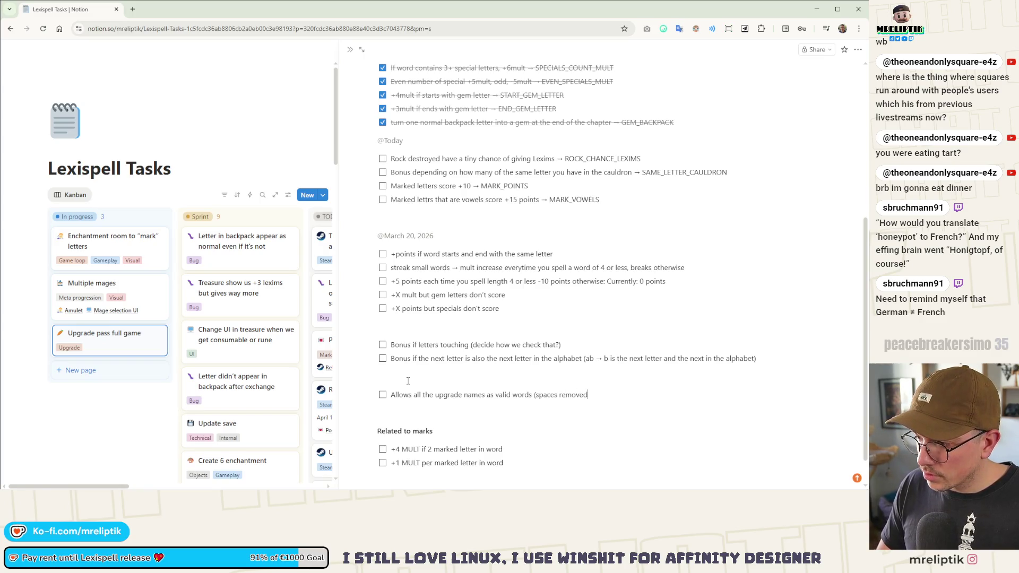
text())
key(alt+Tab)
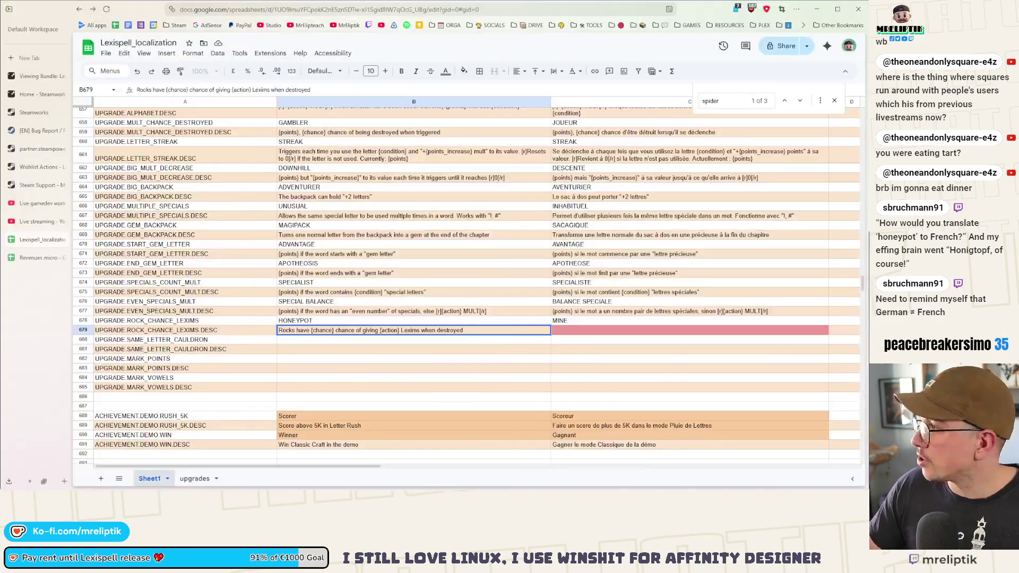
- Copy the English rock description from B679 into the French cell C679
mouse_move(162, 487)
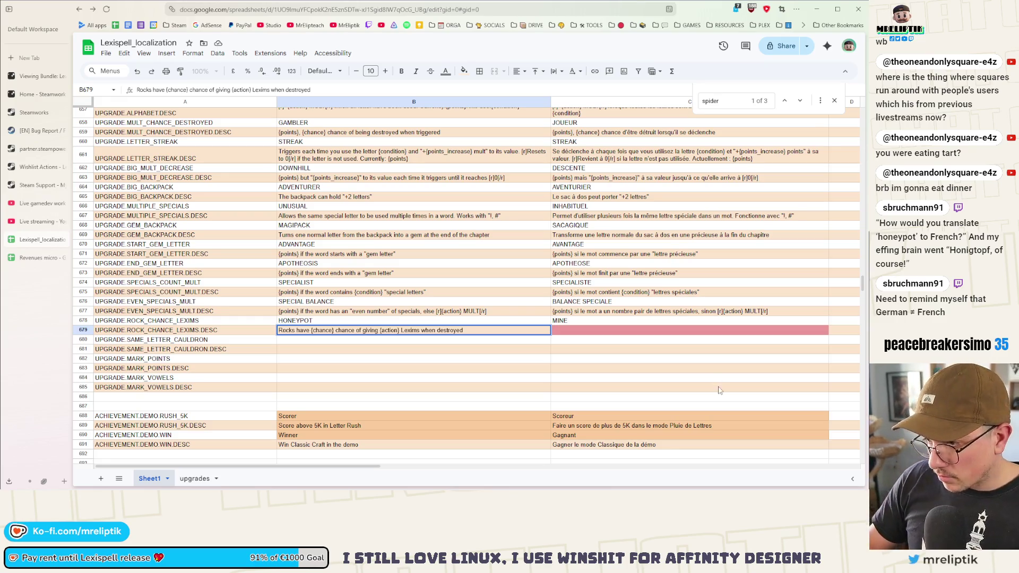
click(572, 332)
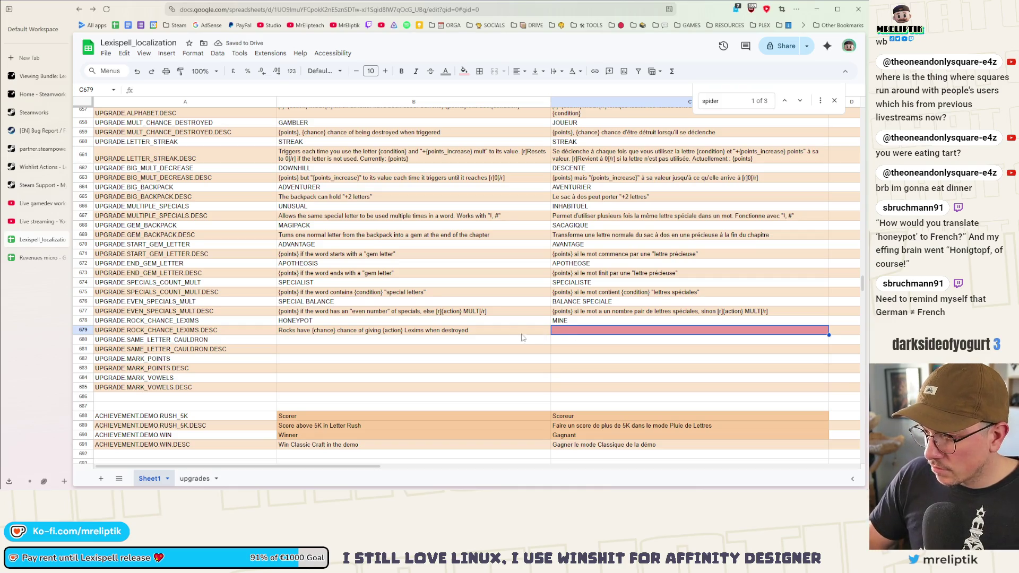
click(505, 332)
key(ctrl+c)
click(578, 332)
key(ctrl+v)
- Translate C679 to 'Les rochers ont {chance} chance de donner {action} Lexims lorsqu'ils sont détruits'
double_click(579, 335)
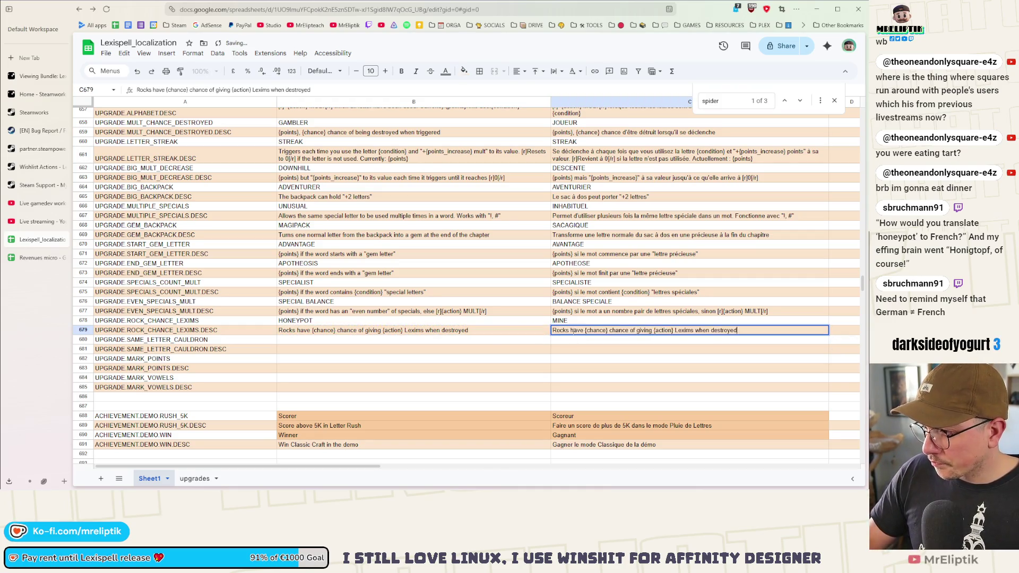
drag(584, 331, 536, 332)
text(Les )
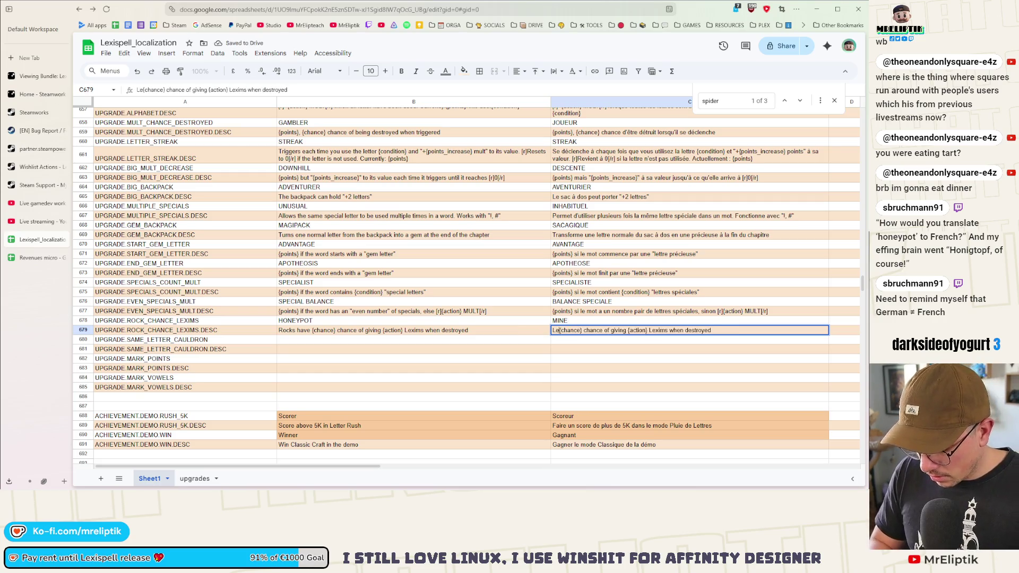
text(corchers)
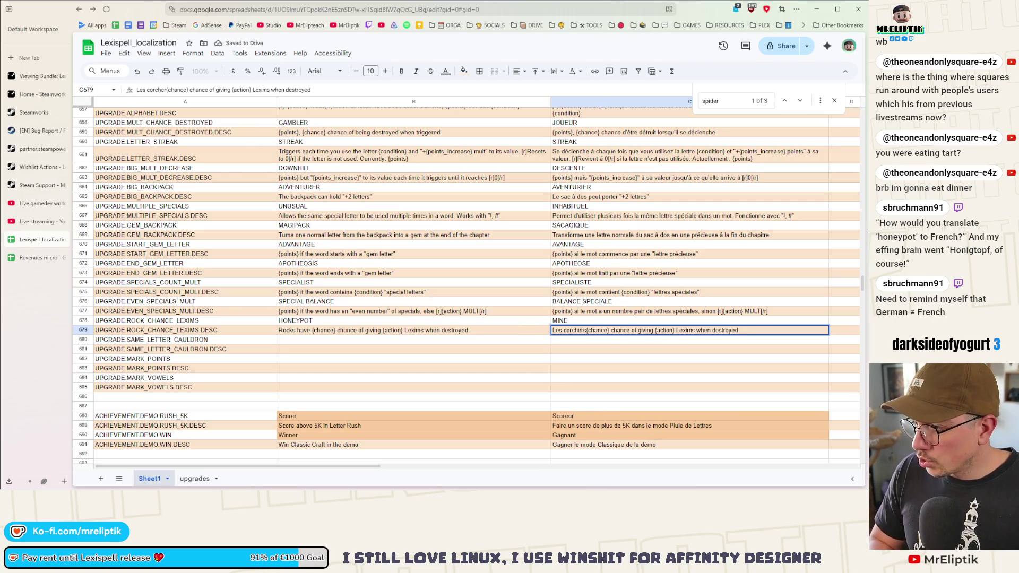
double_click(574, 330)
text(rochers )
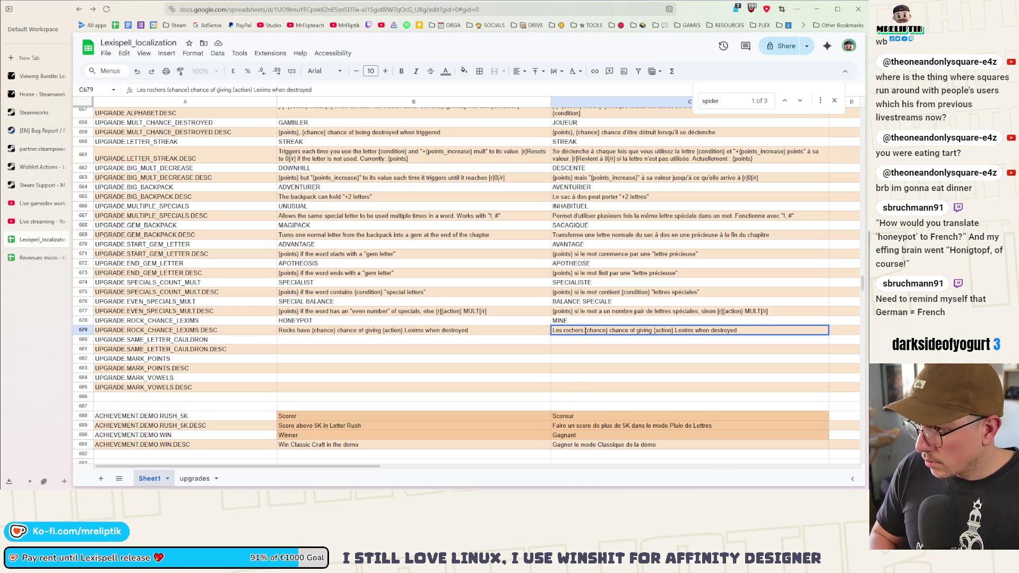
text(ont)
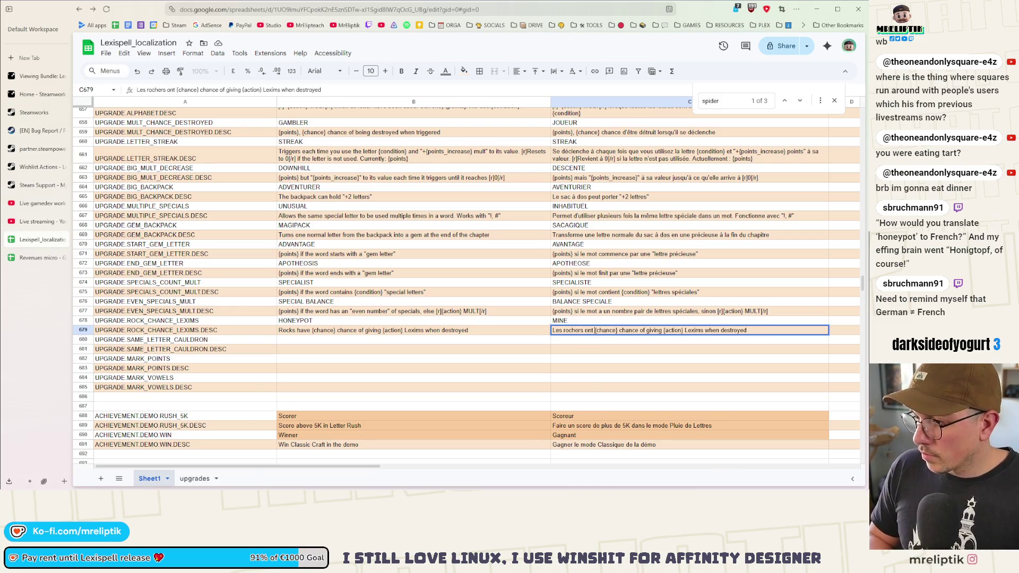
double_click(654, 330)
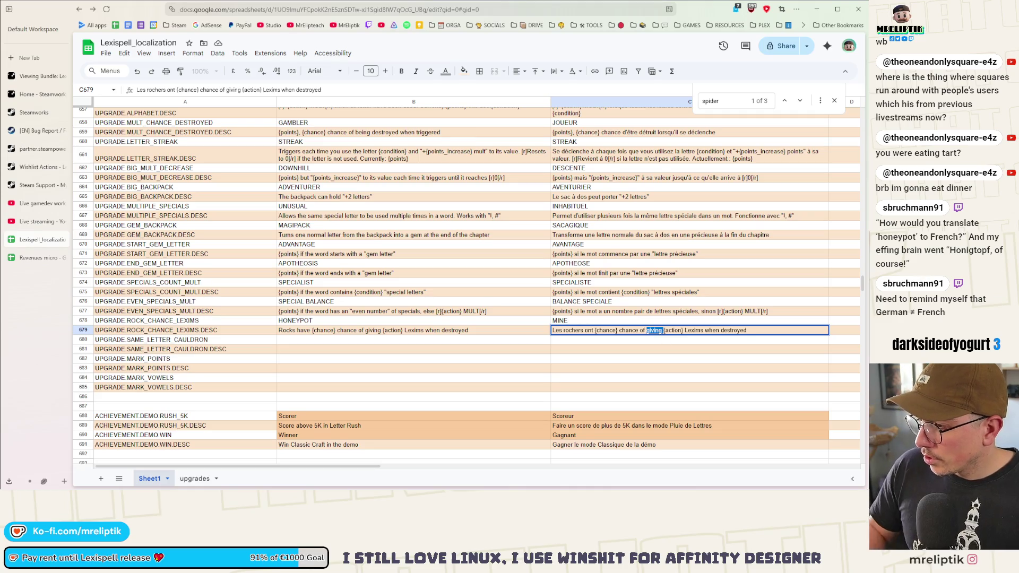
text(donner)
double_click(642, 330)
text(de)
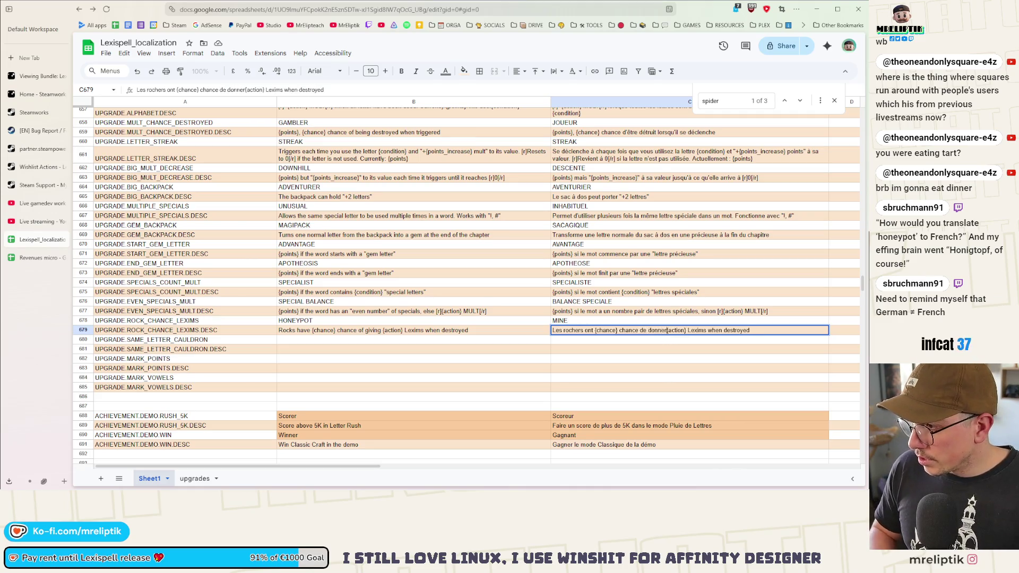
drag(710, 330, 752, 331)
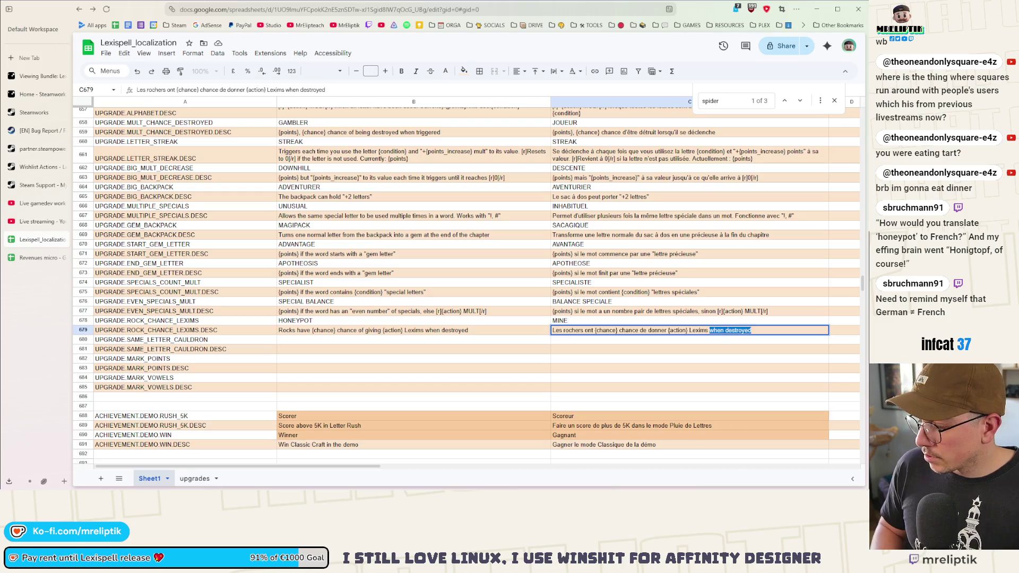
text(lor)
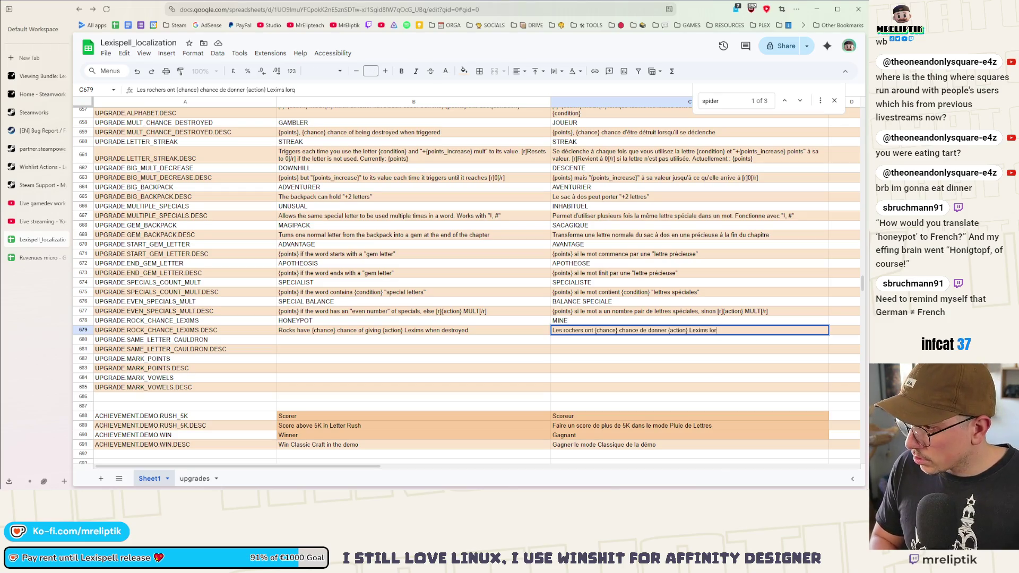
text(squ'ils sont dé)
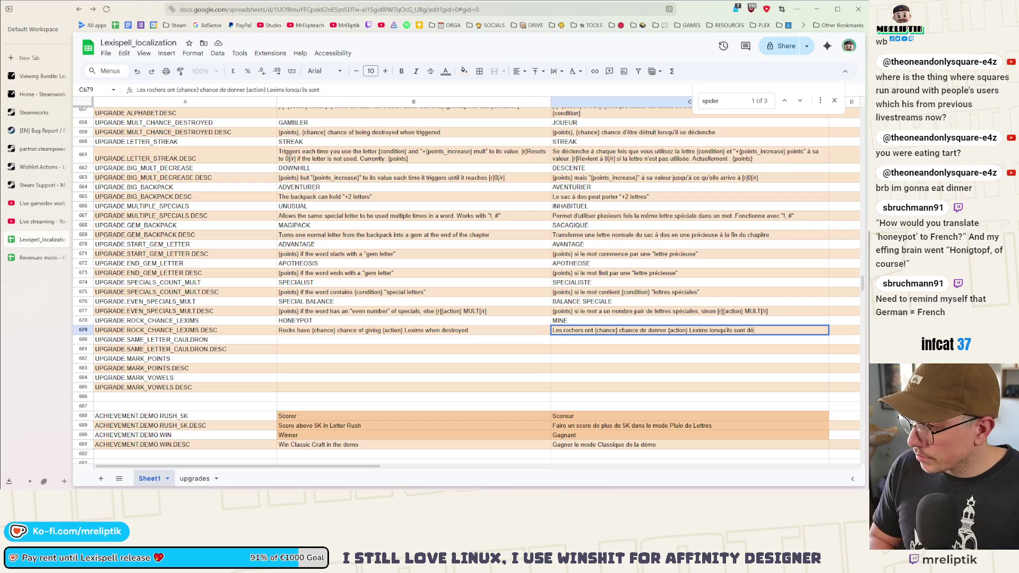
text(truits)
click(340, 341)
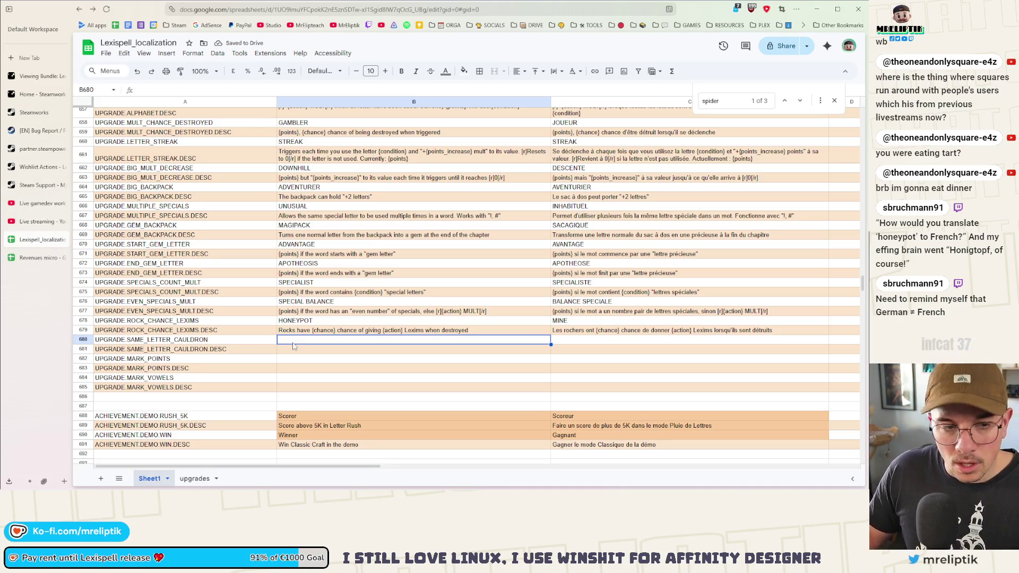
- Enter UNITED in B680 and UNIFIE in C680 for SAME_LETTER_CAULDRON
text(UNITED)
key(Tab)
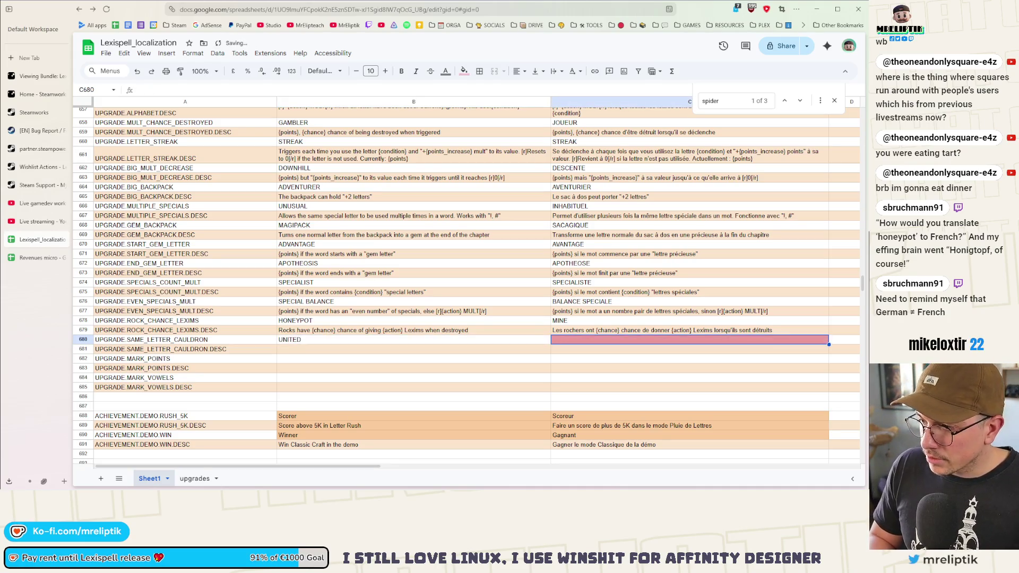
text(UNIFIE)
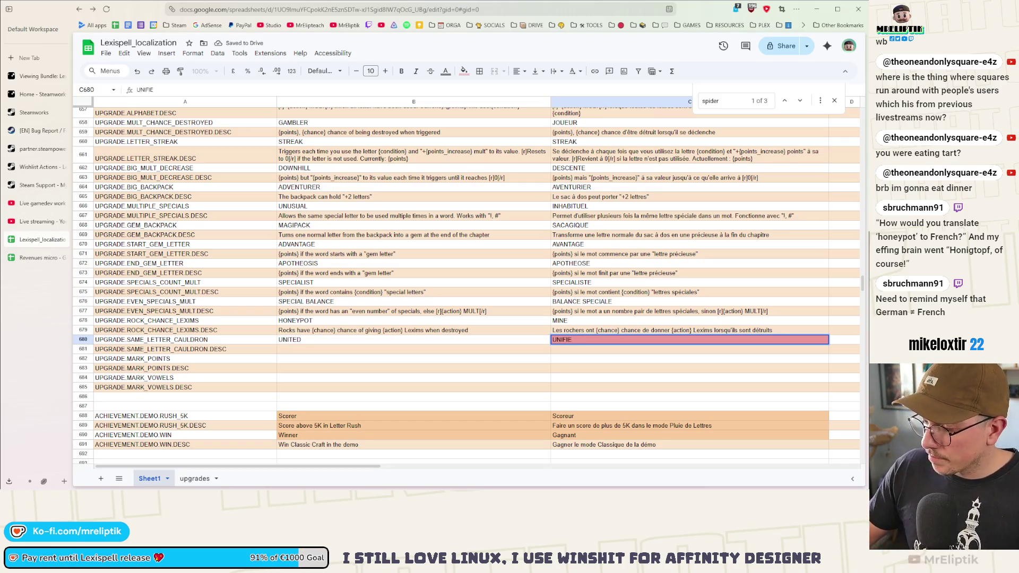
key(Return)
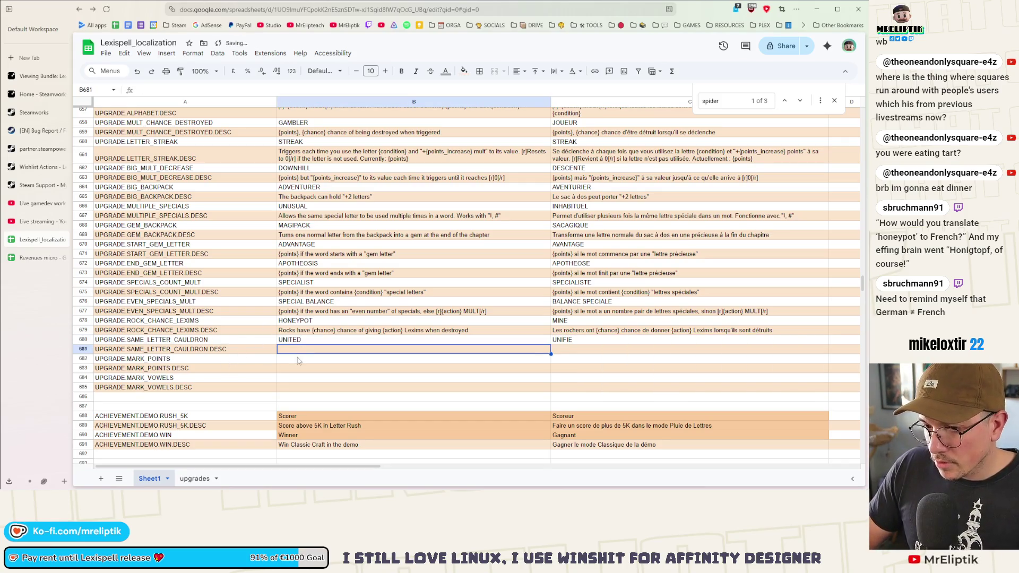
- Name the MARK_POINTS upgrade ENCHANTED in English and ENCHANTE in French
click(299, 360)
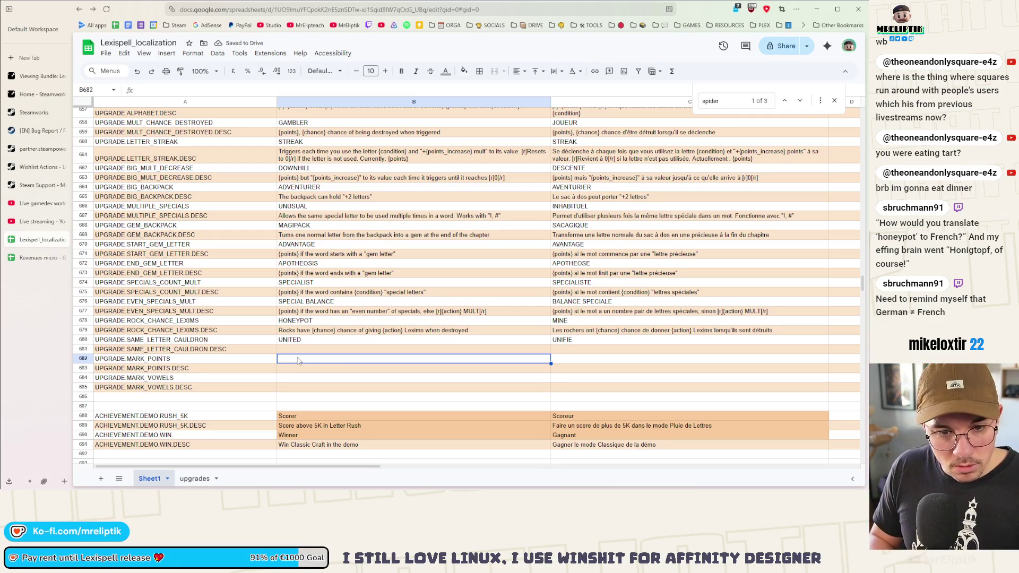
text(ECH)
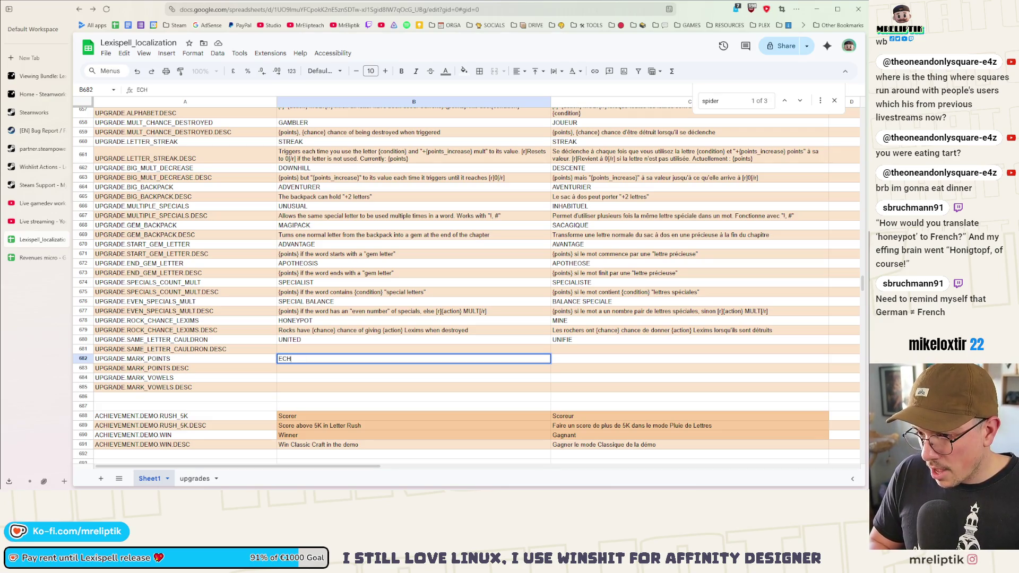
key(BackSpace)
text(NCHANTED)
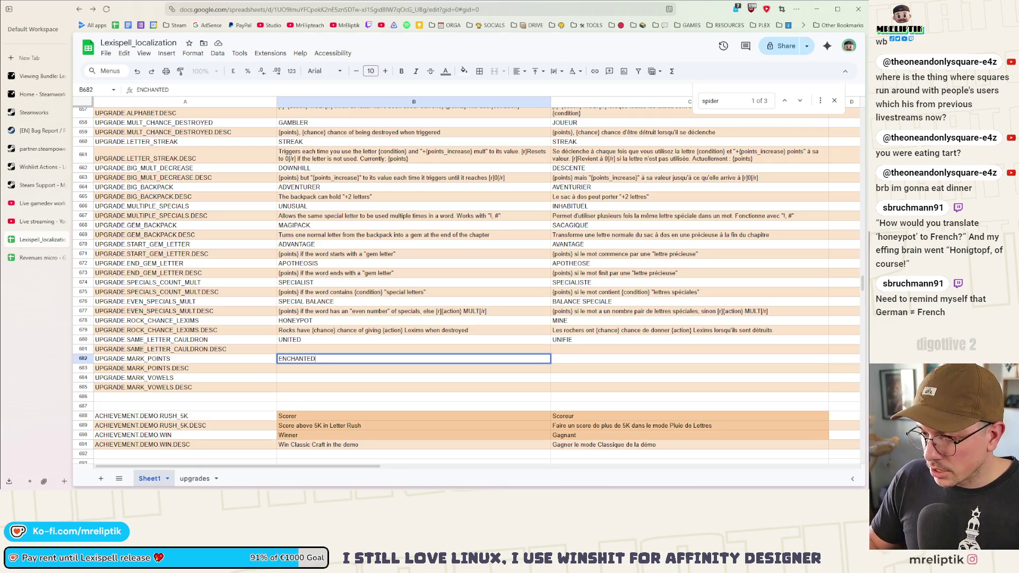
click(588, 364)
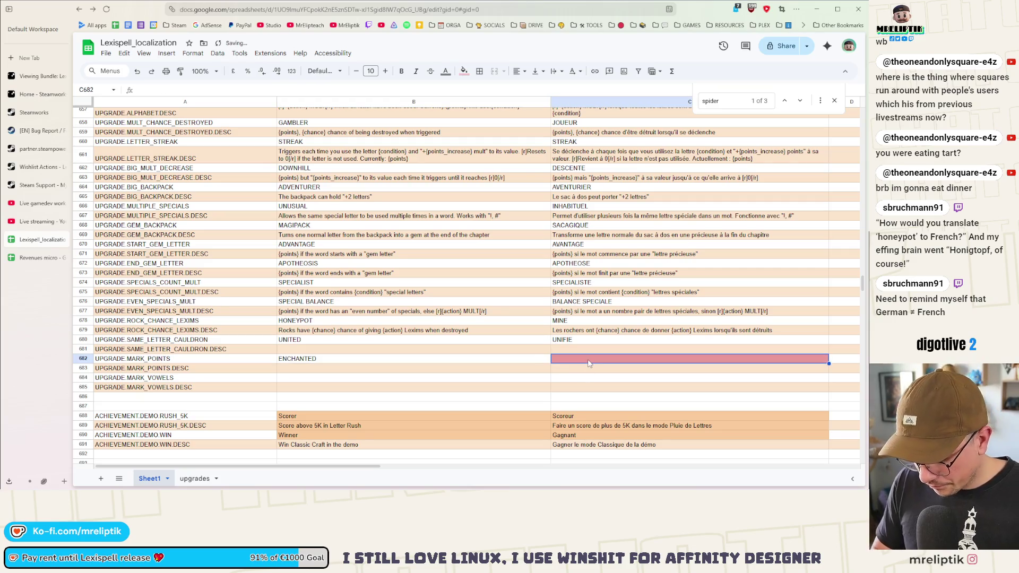
text(EN)
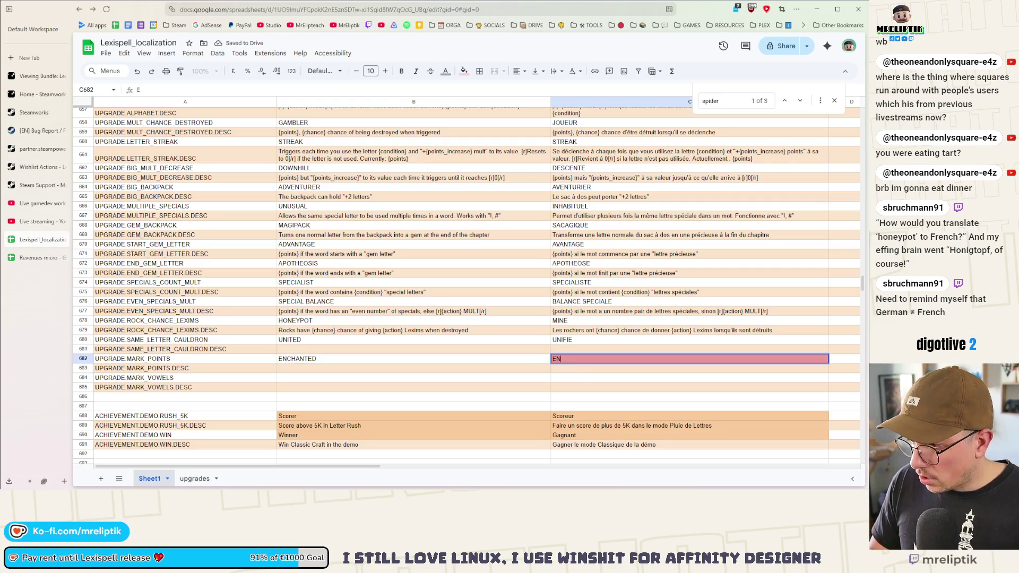
text(CHANTE)
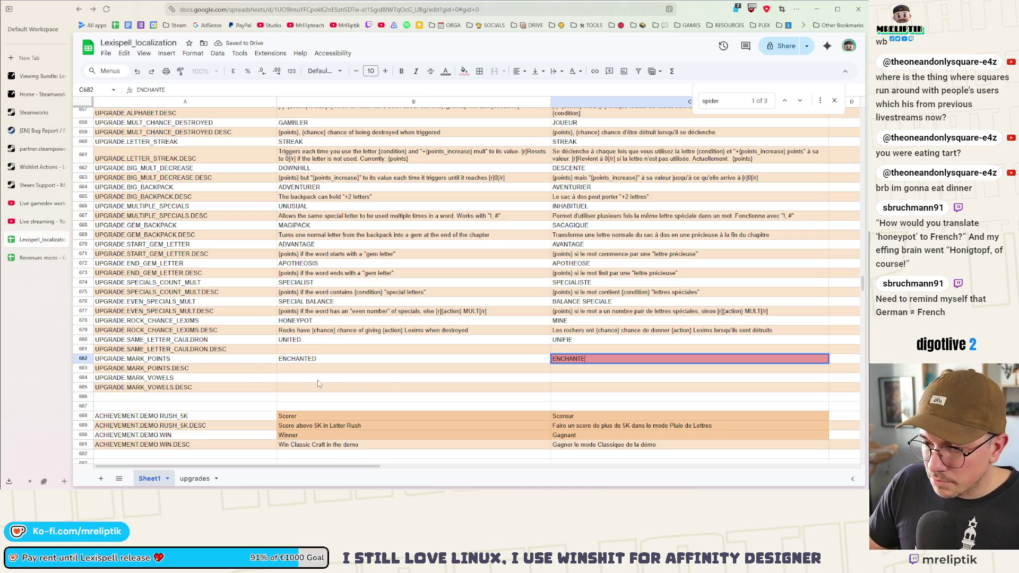
click(314, 379)
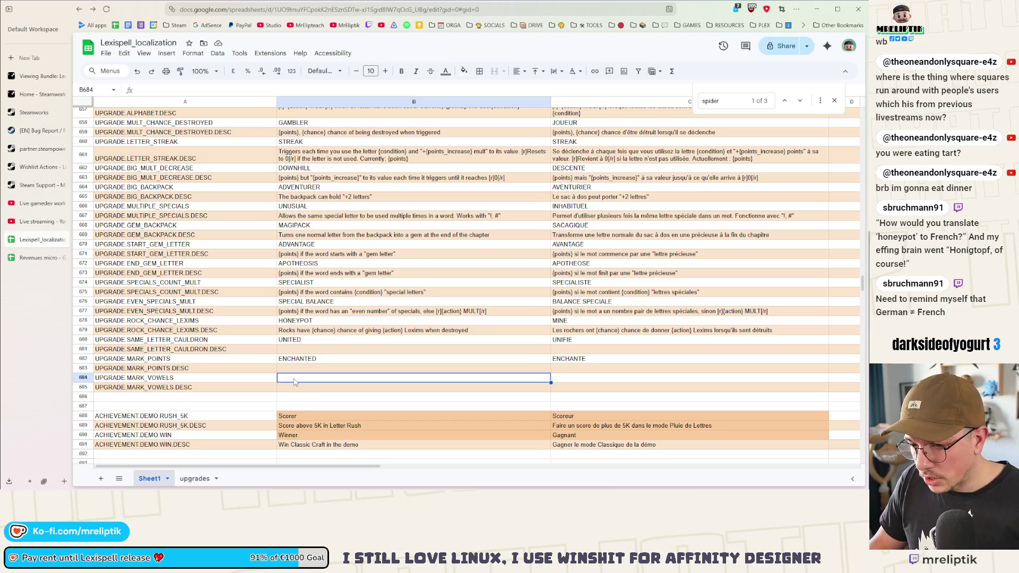
- Enter MARKVOWELS in B684 and adapt a pasted copy to MARKVOYELLES in C684
text(MARKV)
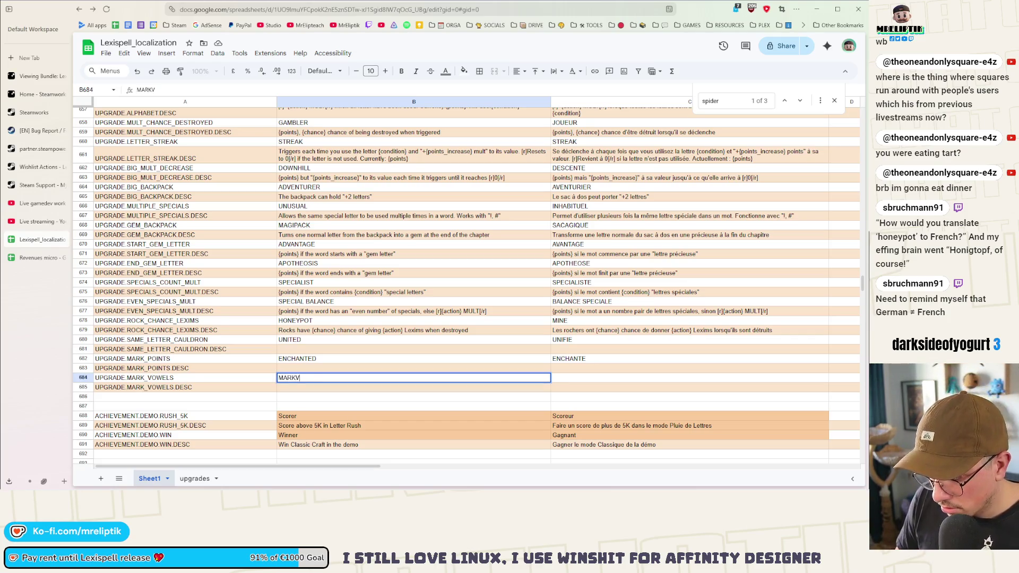
text(OWELS)
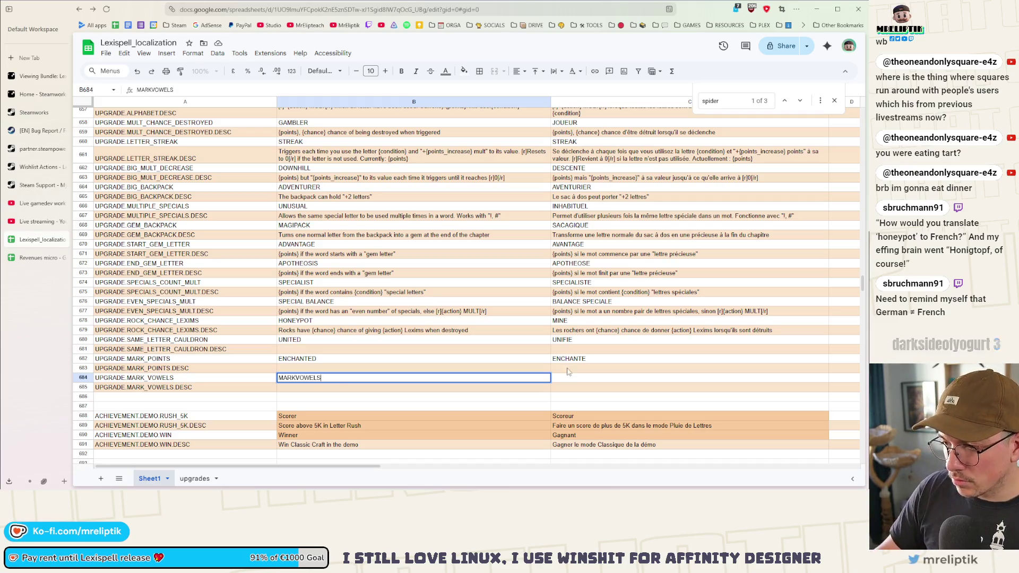
key(ctrl+Return)
click(573, 378)
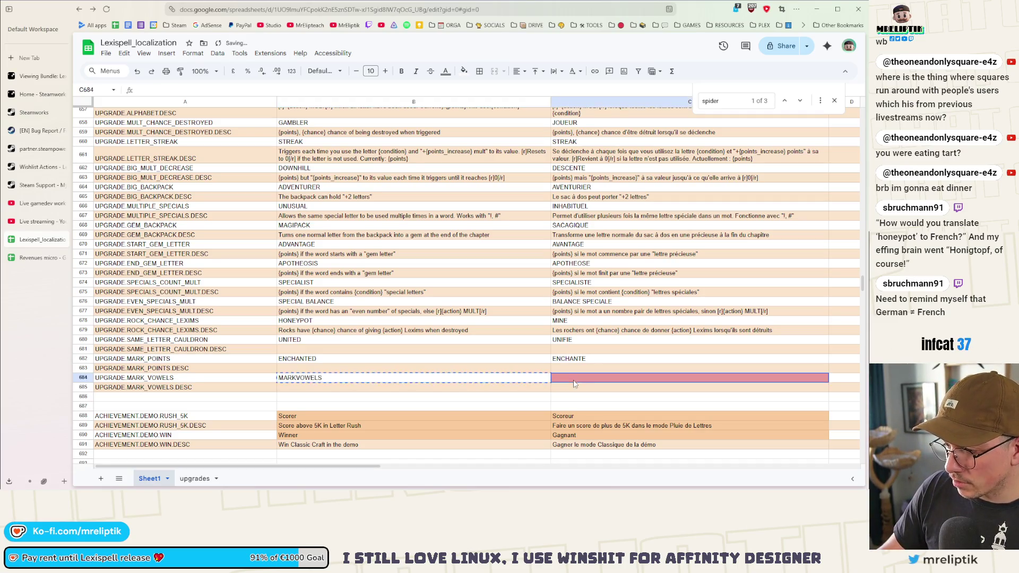
text(MARKVOWELS)
double_click(600, 378)
key(BackSpace)
key(BackSpace)
key(BackSpace)
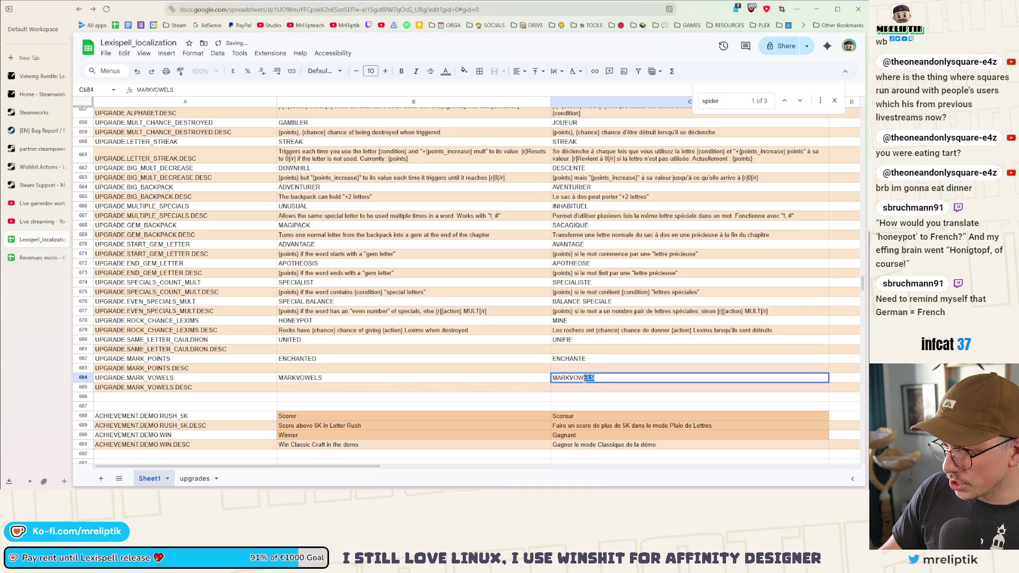
text(YELLES)
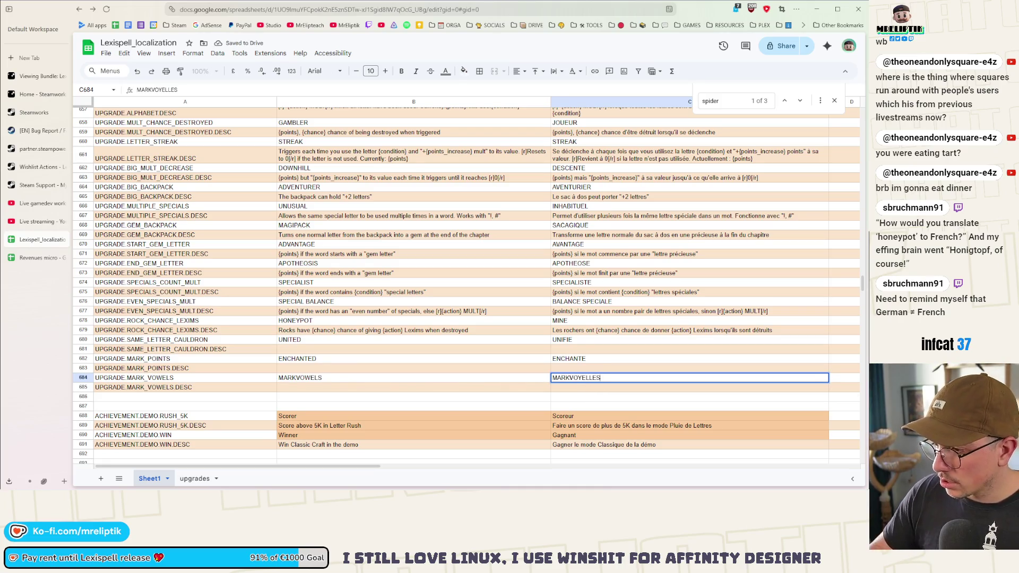
click(568, 406)
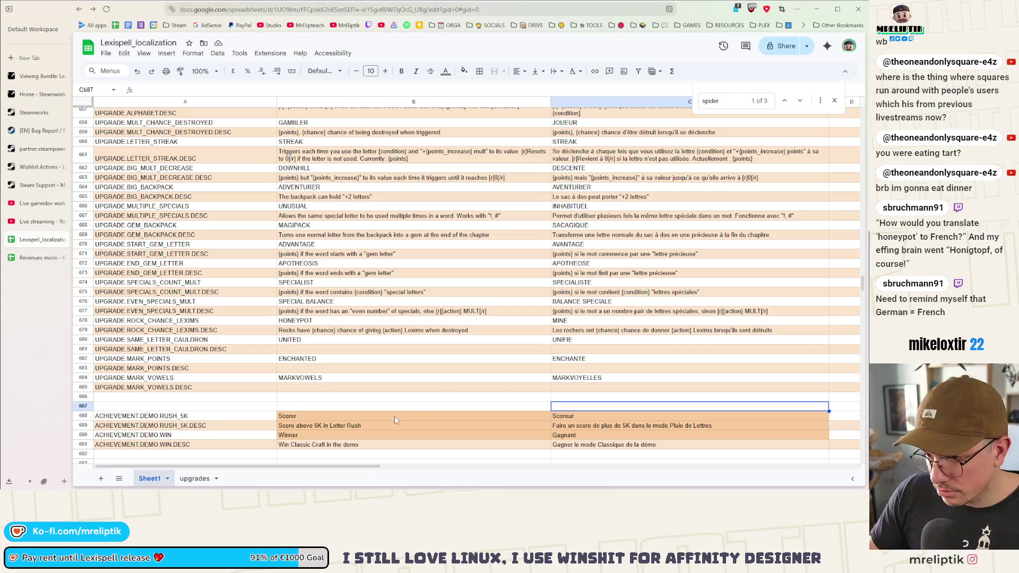
- Type '{points} for each similar letter in the cauldron' into B681
click(293, 352)
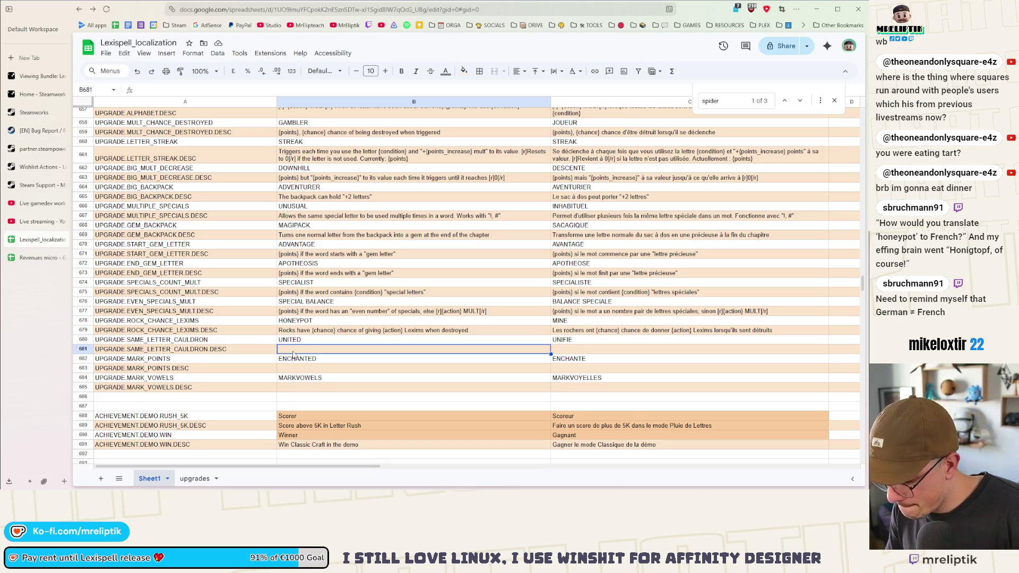
text({)
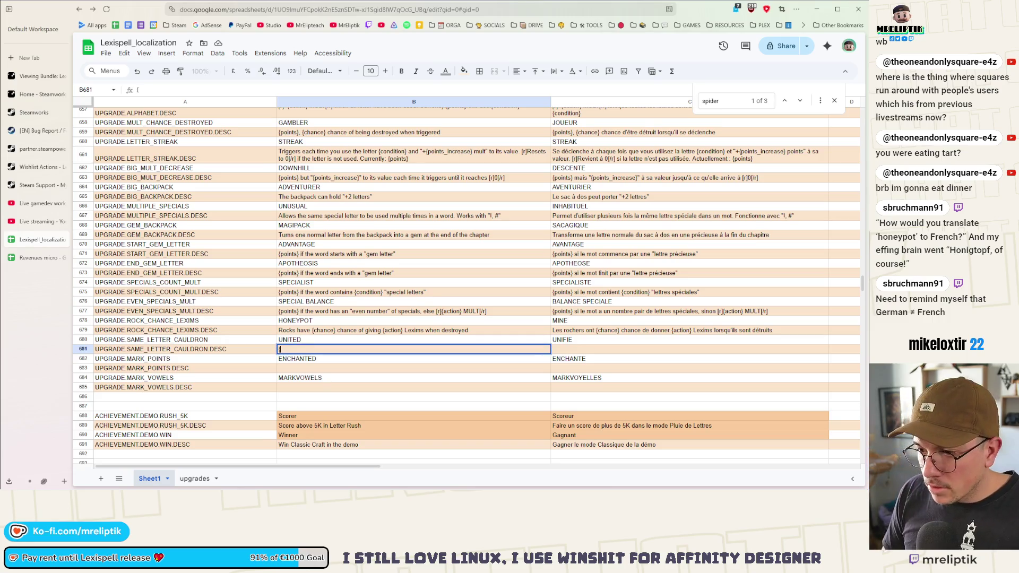
text(})
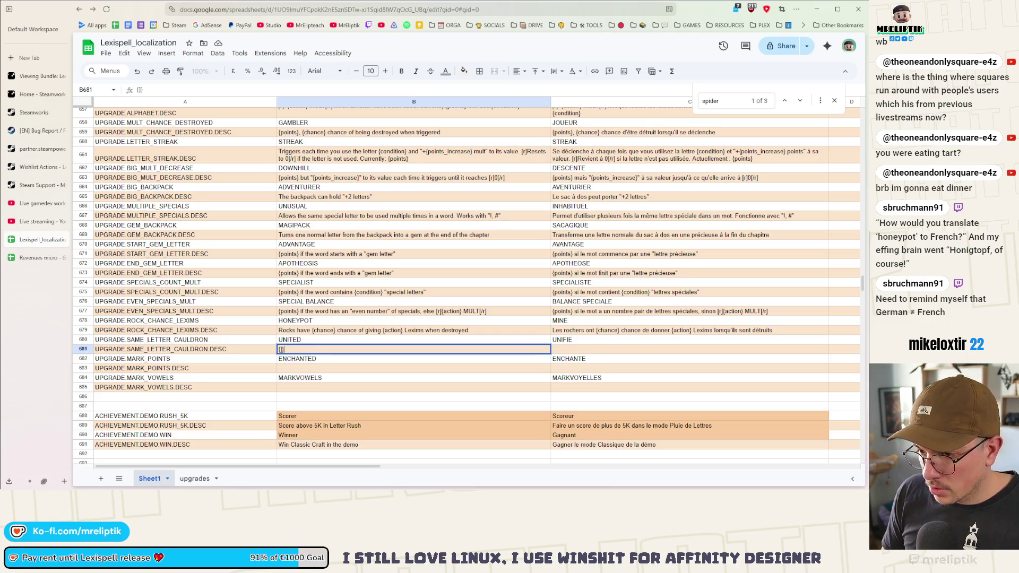
key(Left)
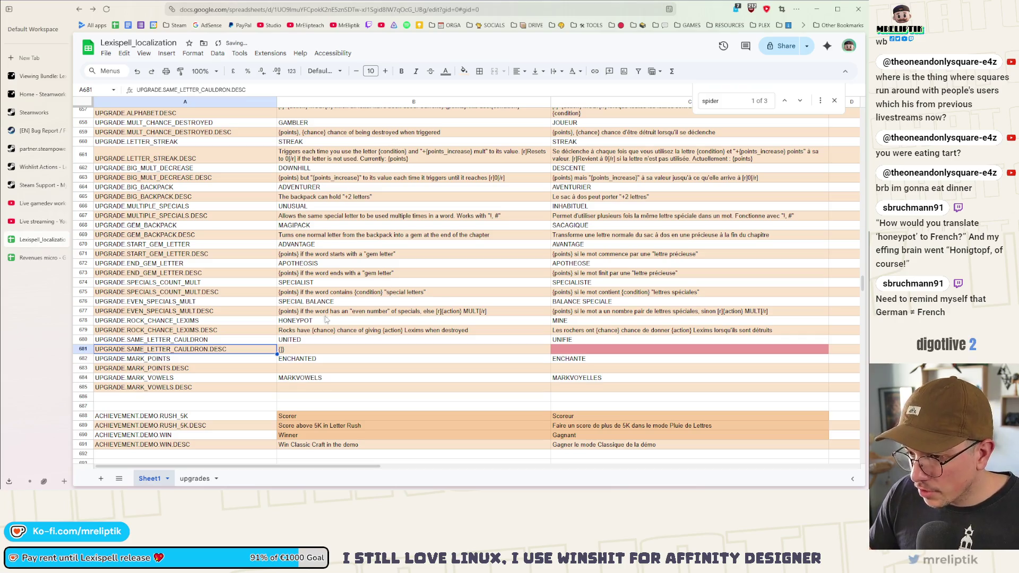
click(280, 351)
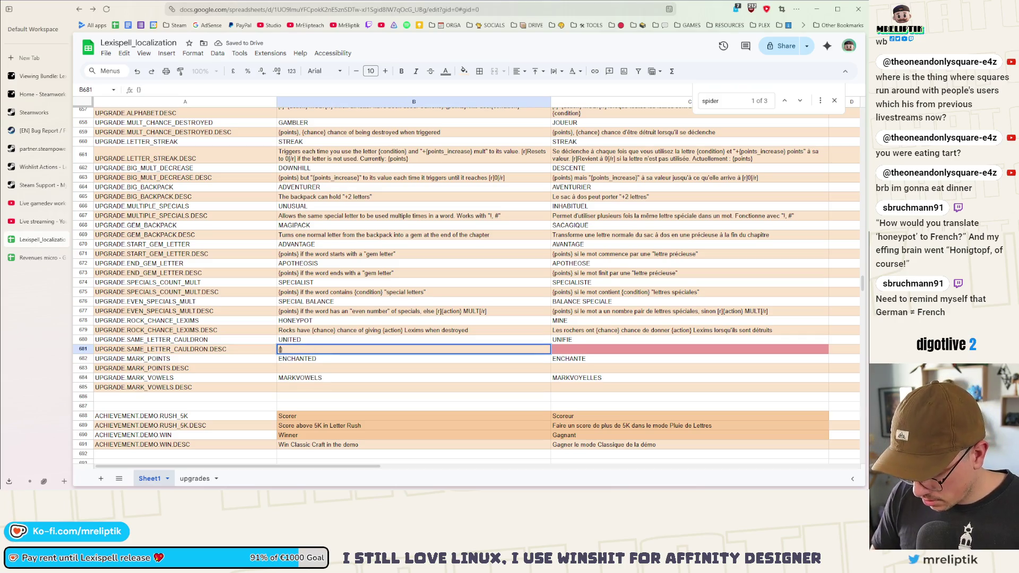
text(points} for ea)
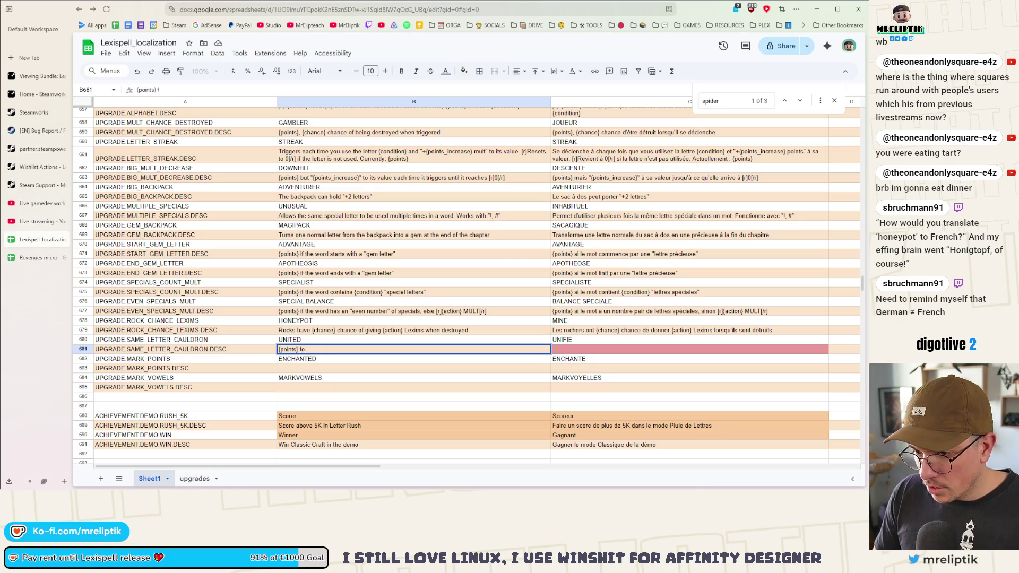
text(ch s)
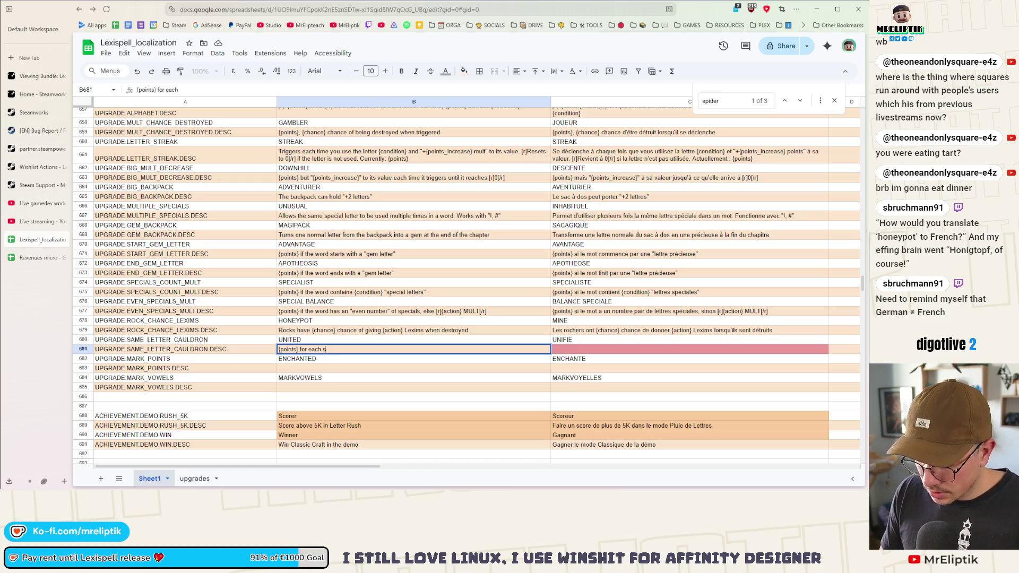
text(imilar letter)
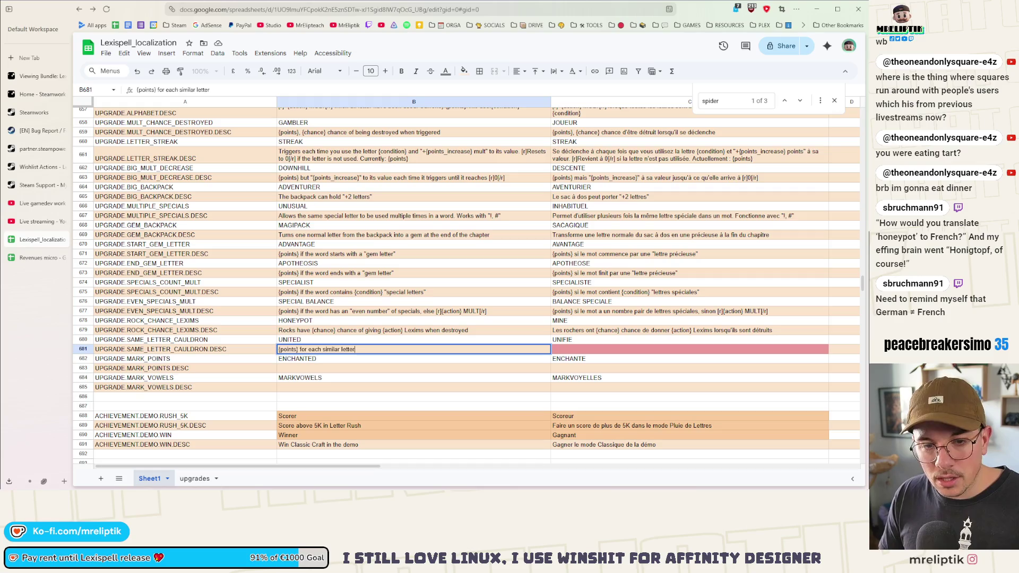
text( in the cau)
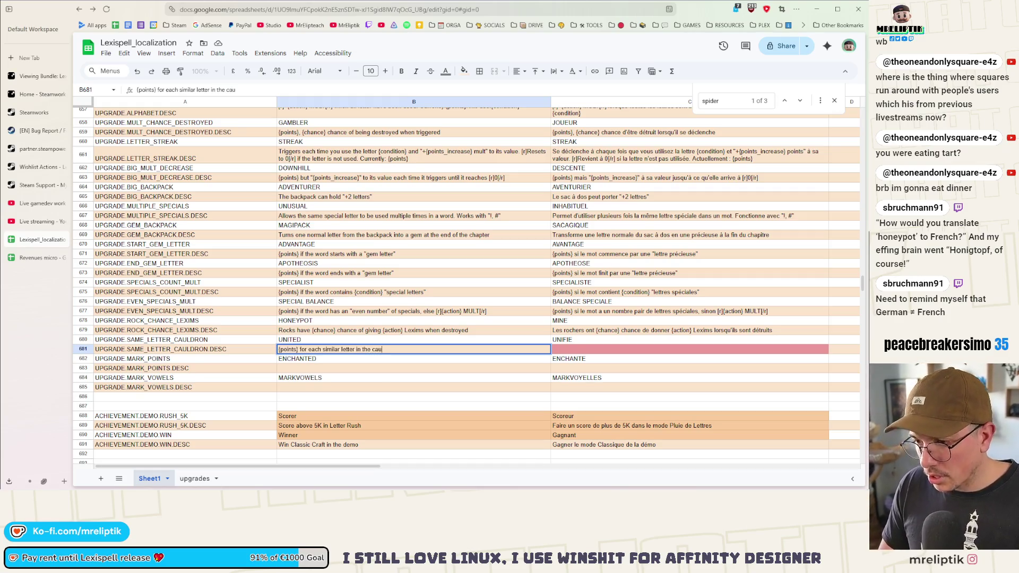
text(ldron)
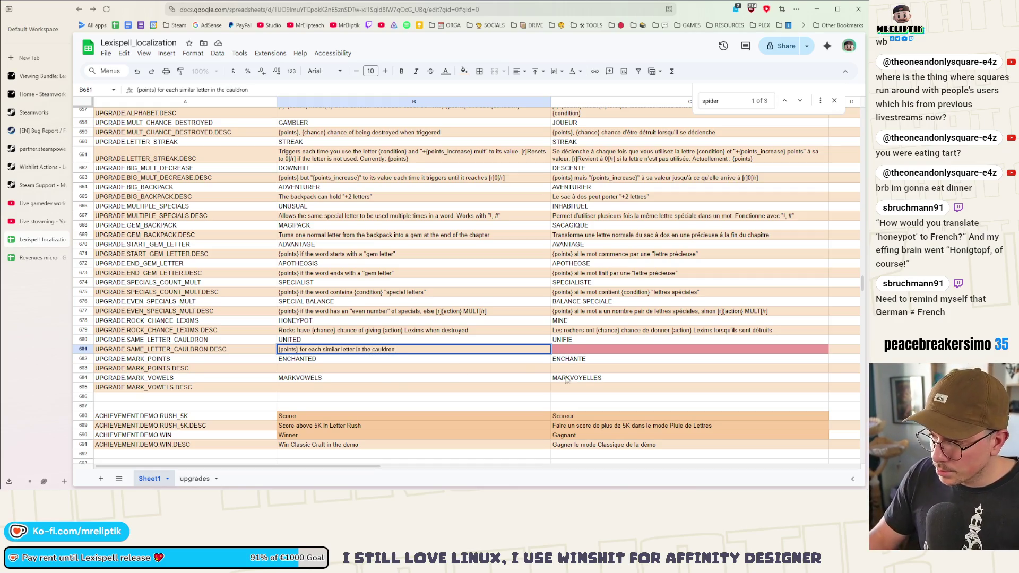
- Write the French text '{points} pour toutes les lettres dans le chaudron similaires à celles du mot' in C681
click(570, 349)
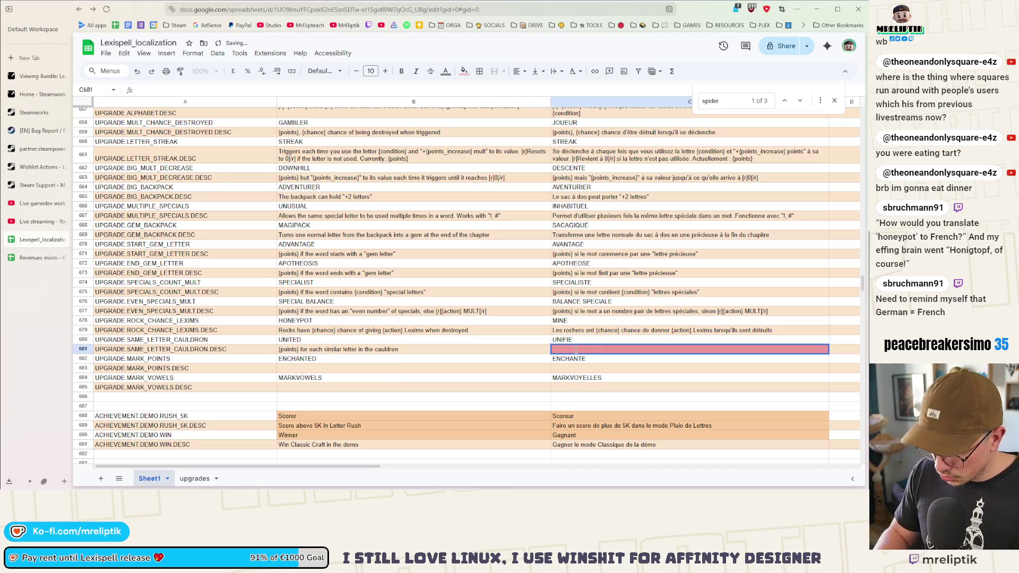
text([r]+{action} MULT[/r] lorsque toutes les lettres sont utilisées. Actuellement : {points}.\nÀ utiliser : {condition})
key(ctrl+z)
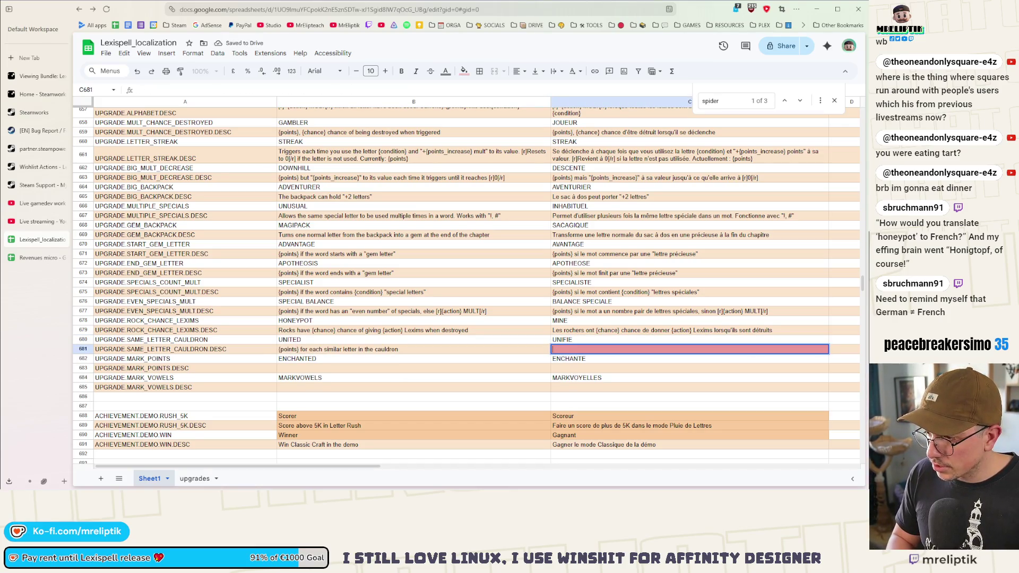
key(Escape)
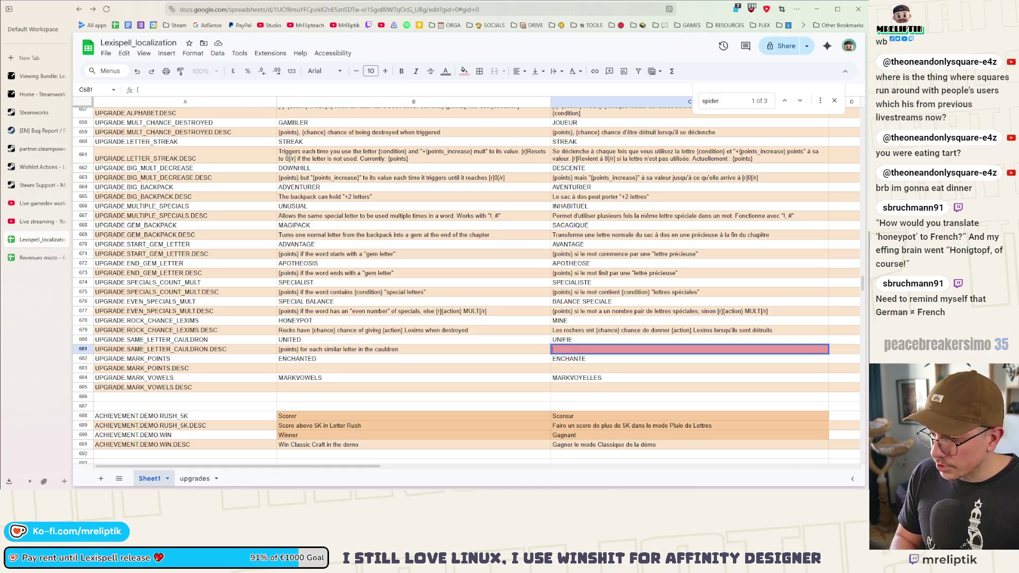
text({)
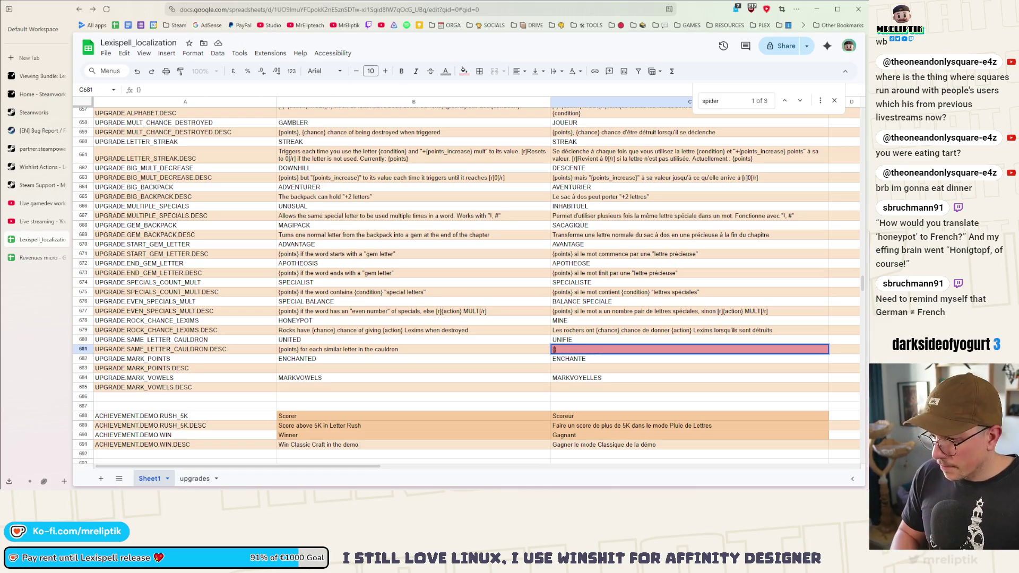
text(points} p)
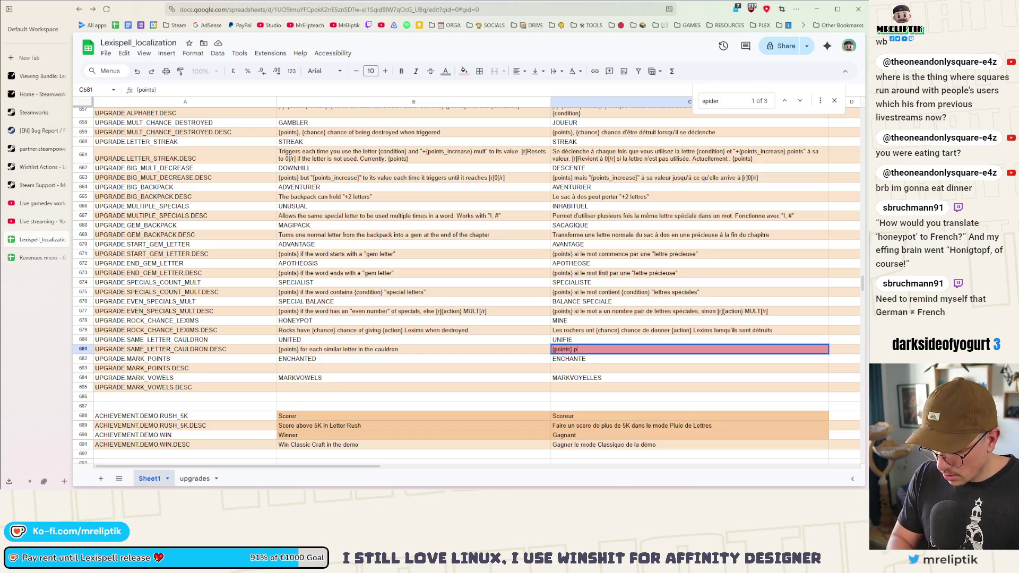
text(our toutes les lettre)
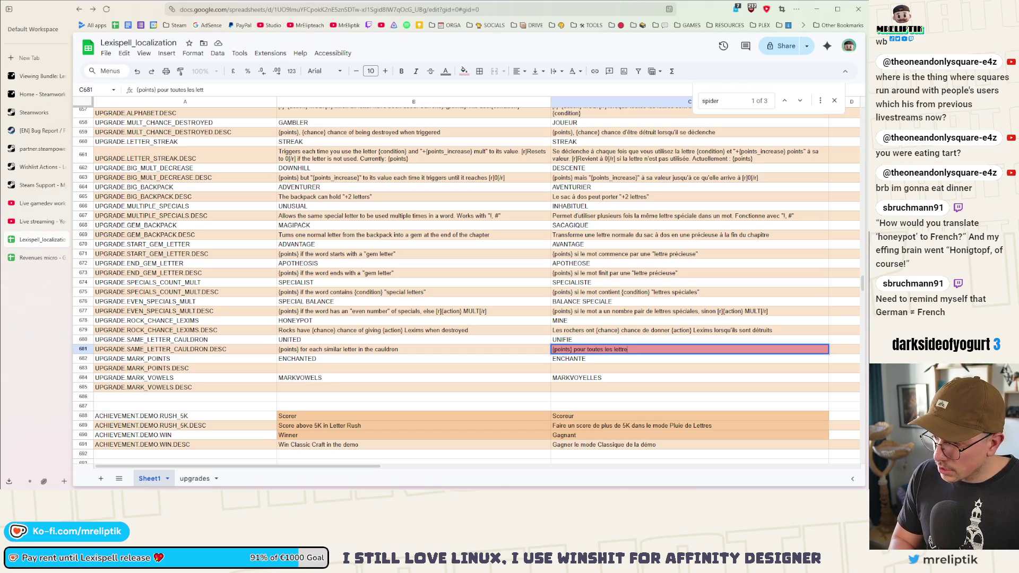
text(s s)
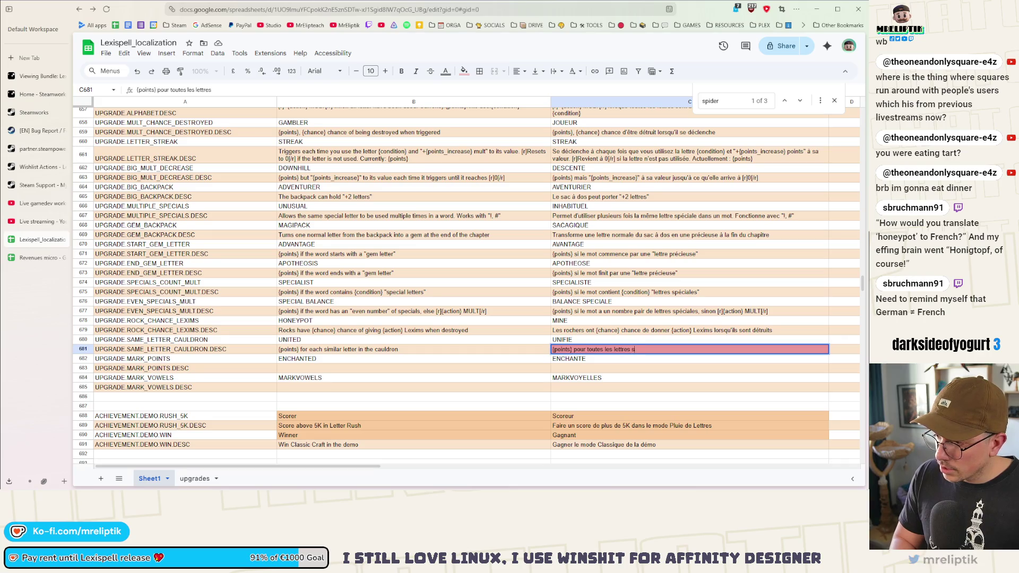
text(imilaires)
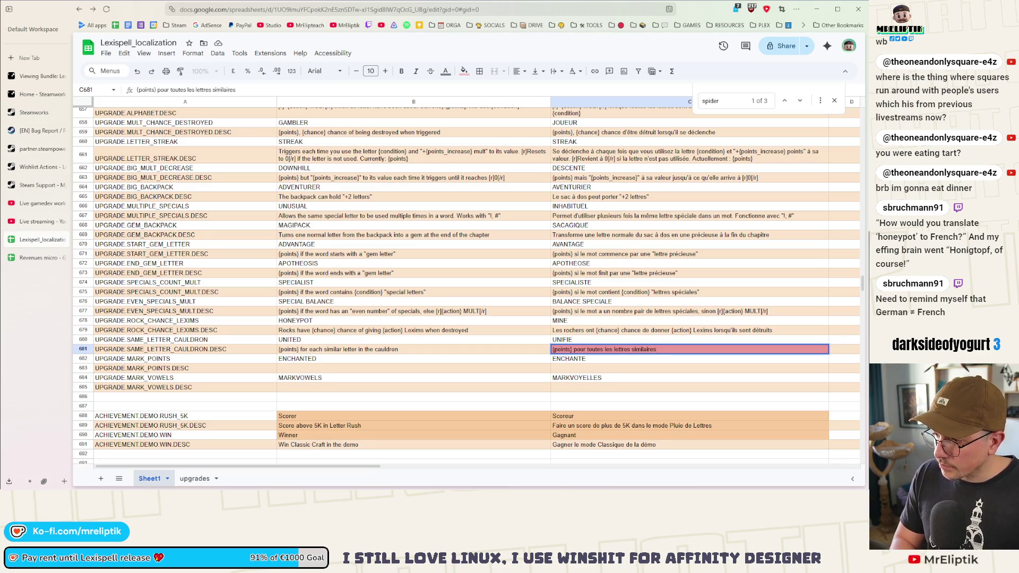
text( à celle)
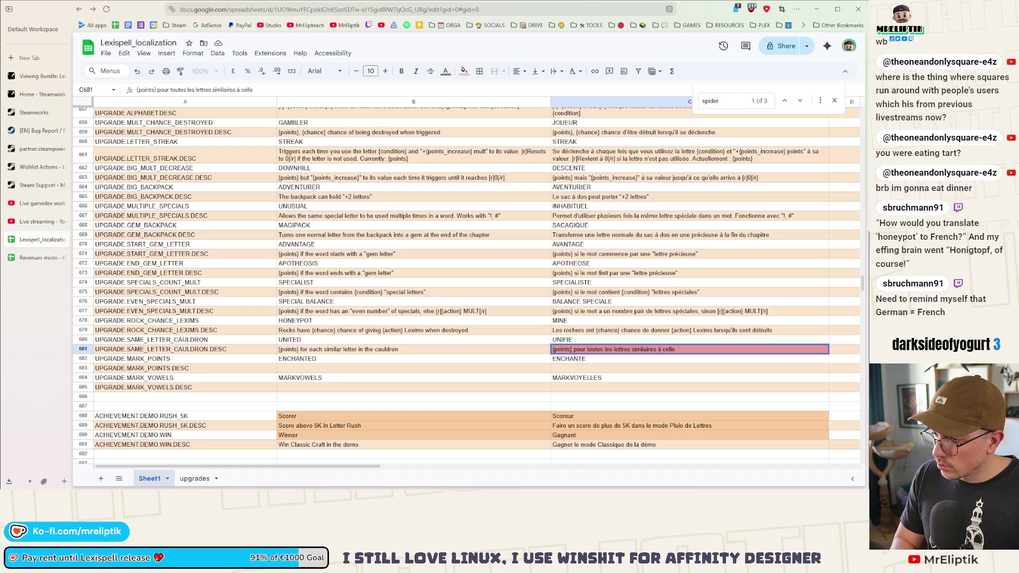
text(s du )
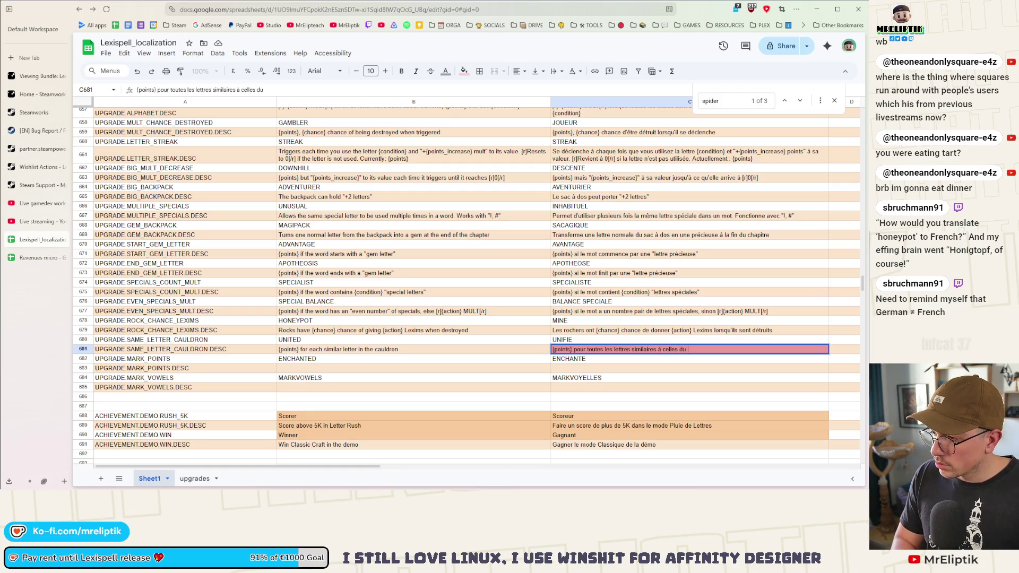
text(mot)
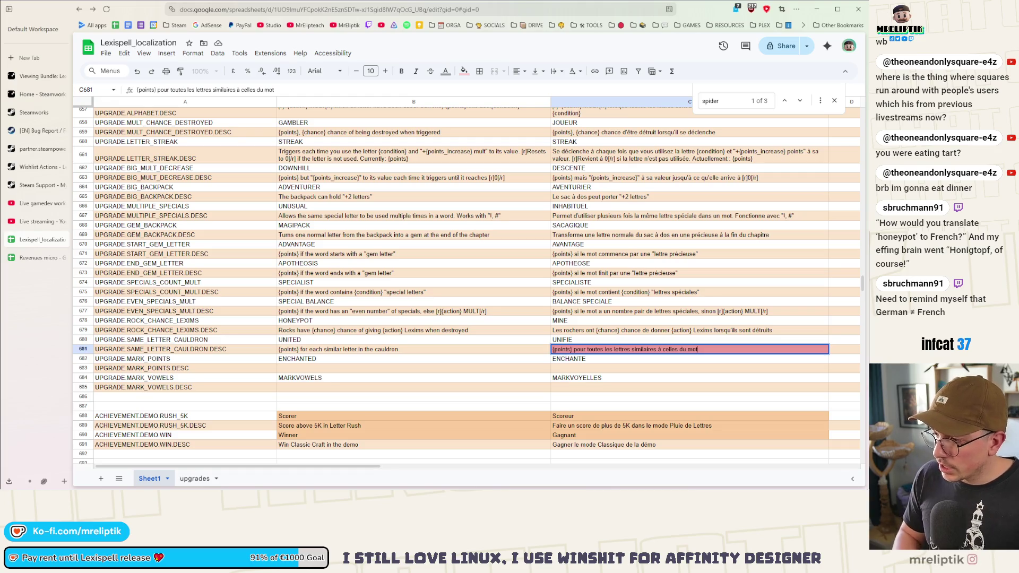
key(ctrl+Left)
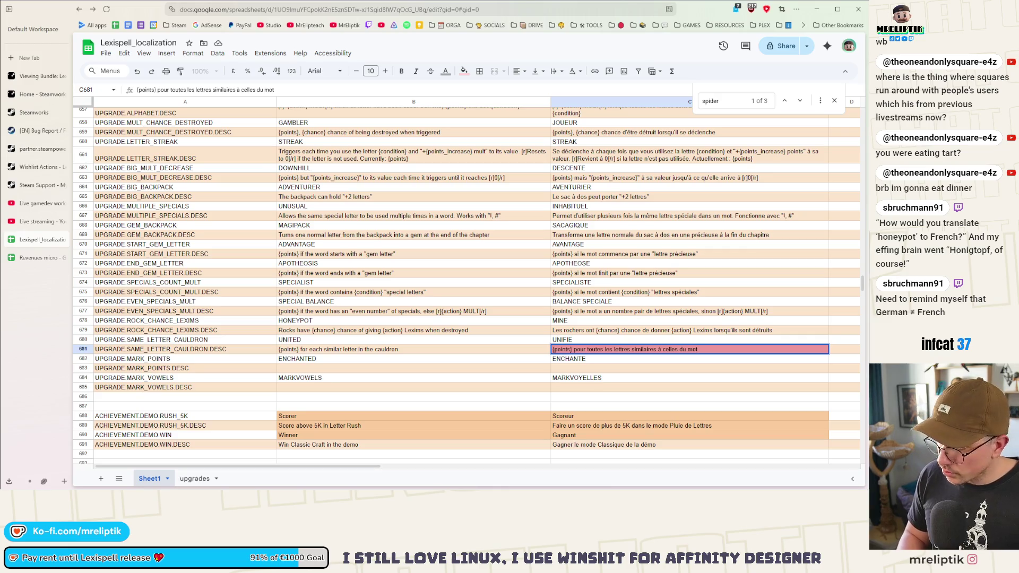
text(dans le chaudro)
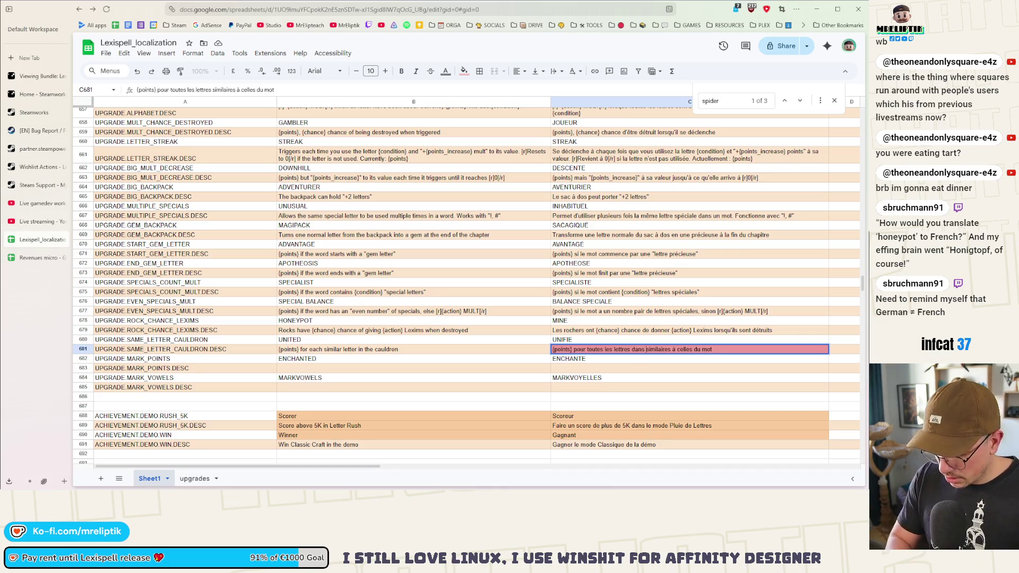
text(n)
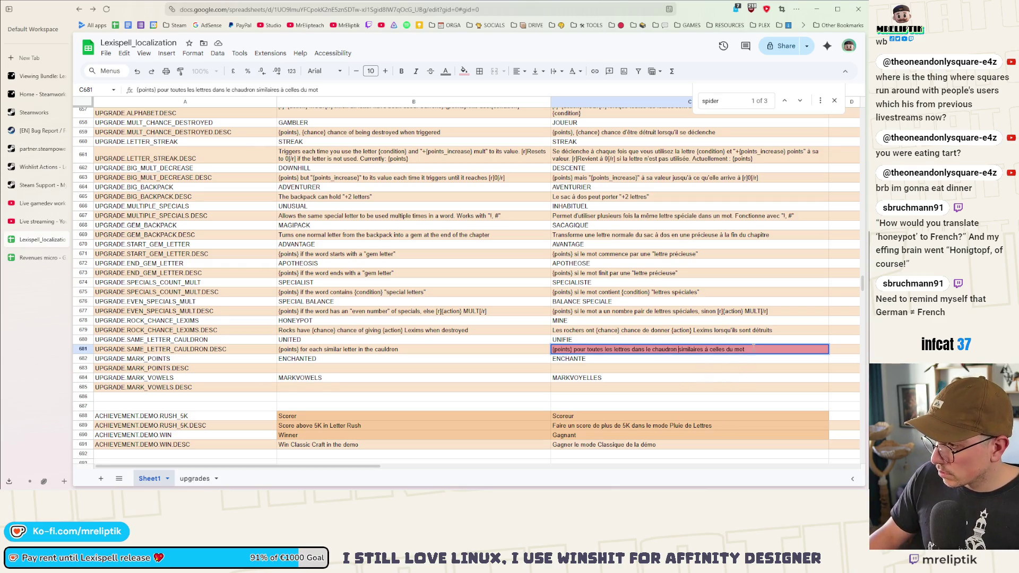
- Insert 'to the ones in the word' after 'letter similar' in the B681 description
click(315, 349)
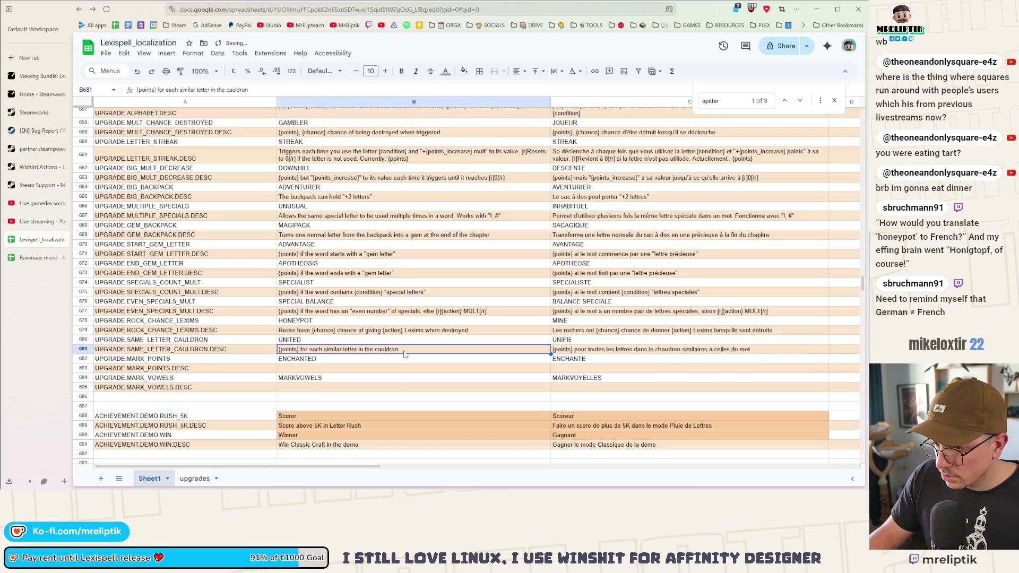
double_click(315, 349)
key(Escape)
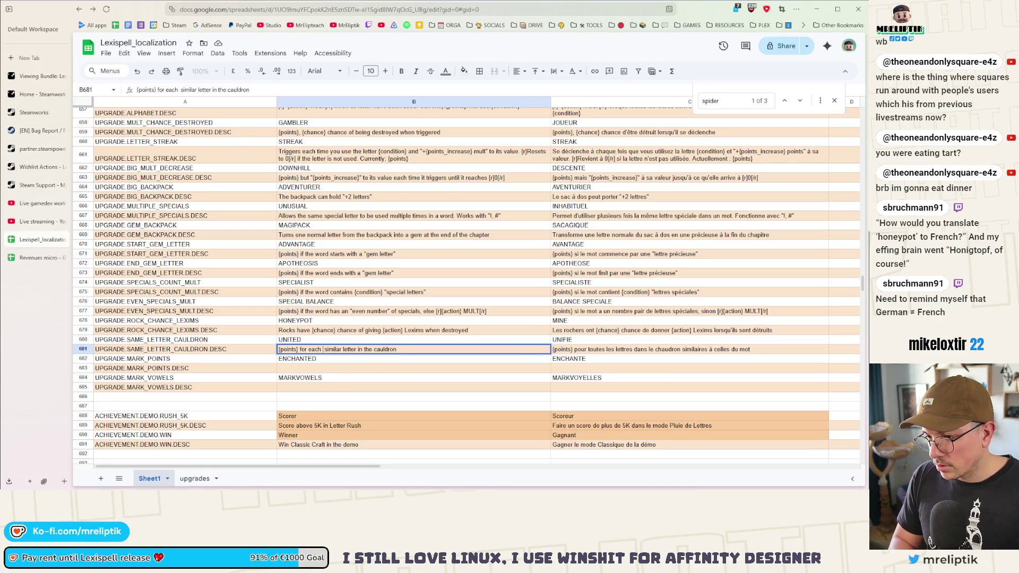
text(letter in c)
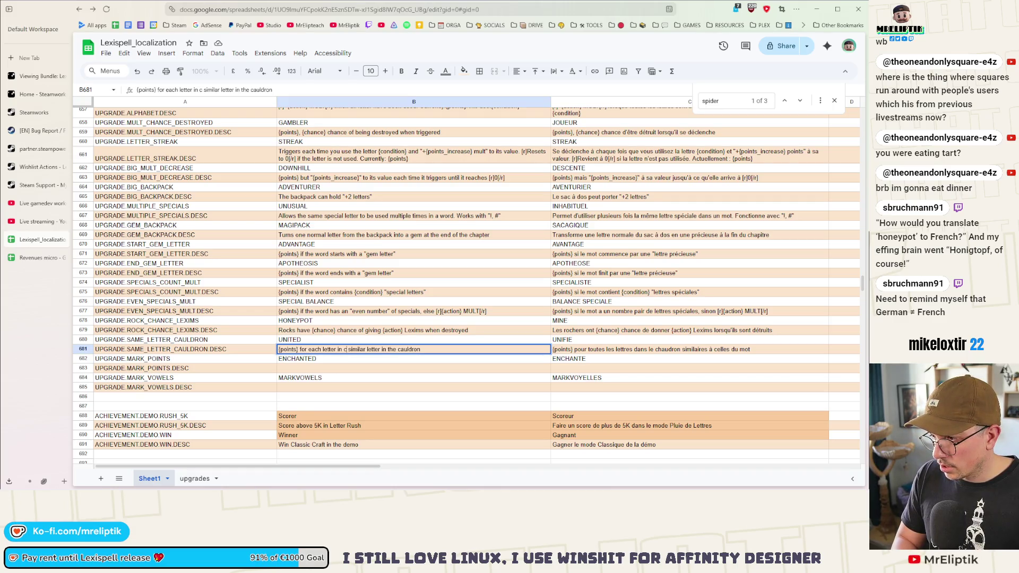
key(BackSpace)
key(BackSpace)
key(BackSpace)
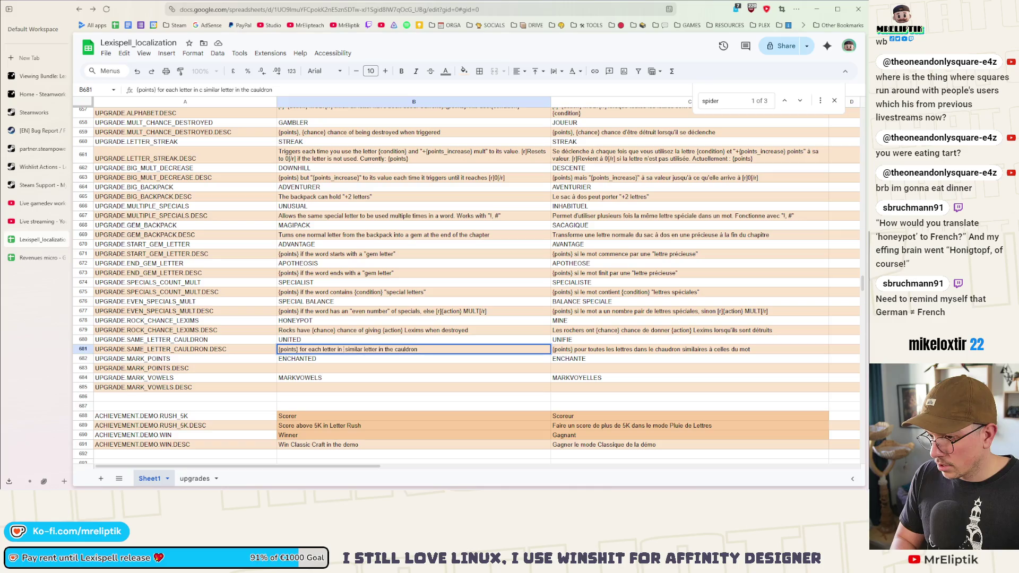
key(BackSpace)
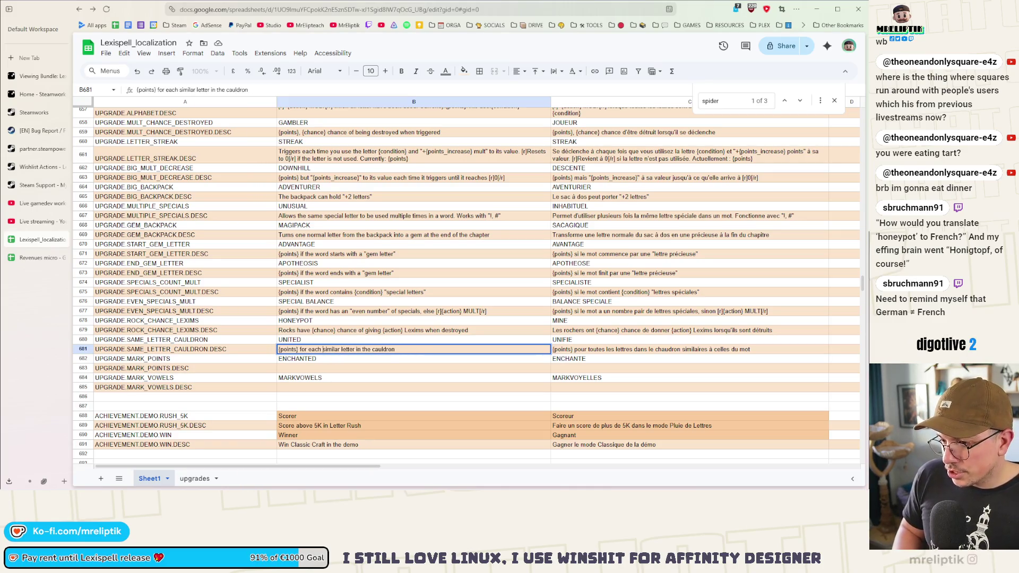
text(to the )
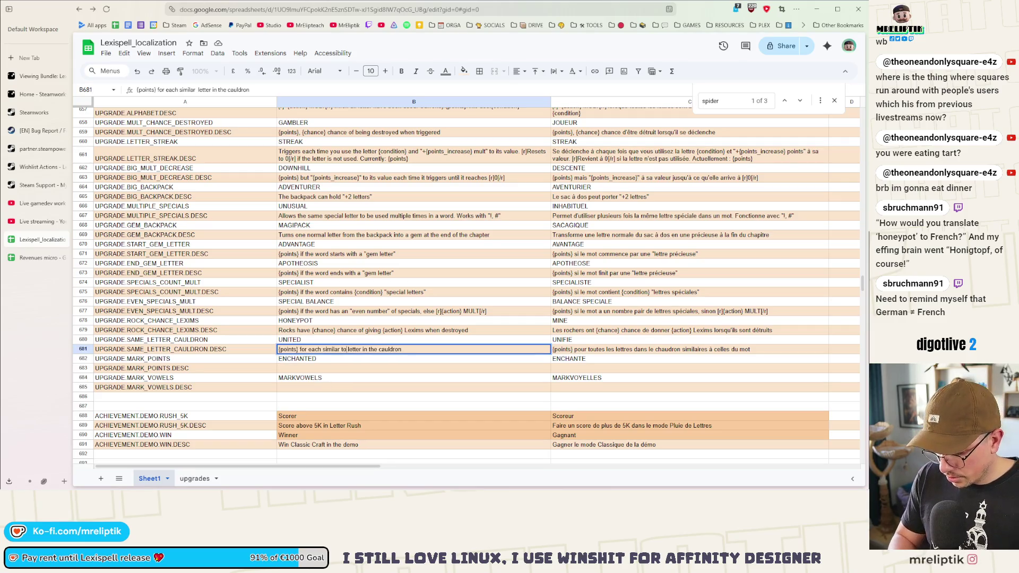
text(onesin the )
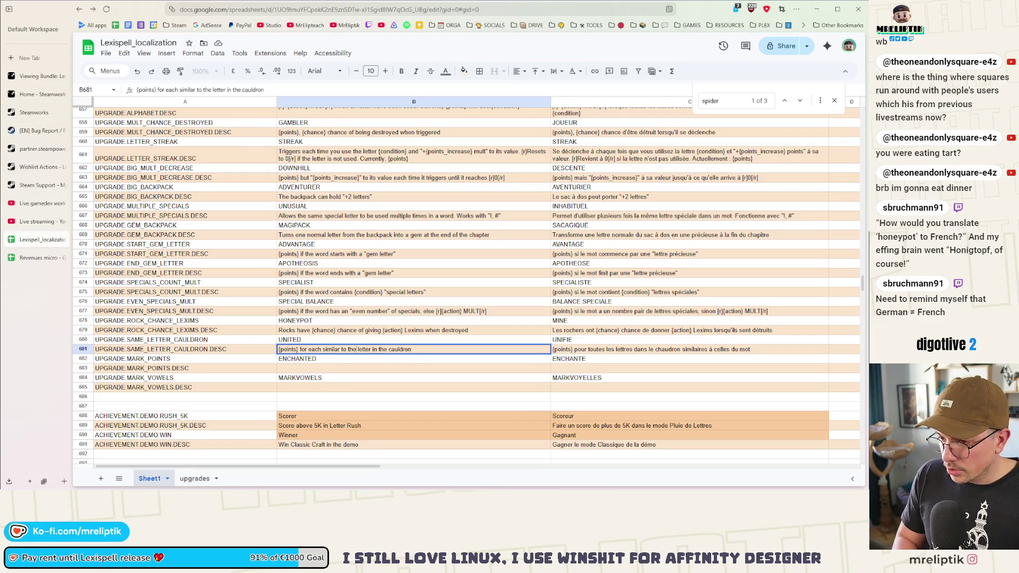
text(word )
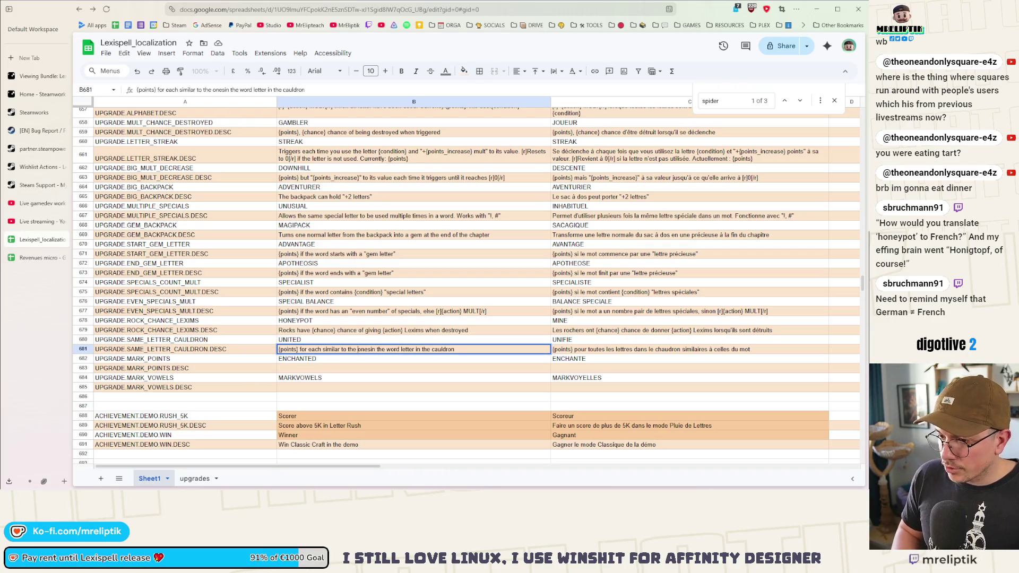
text(letter)
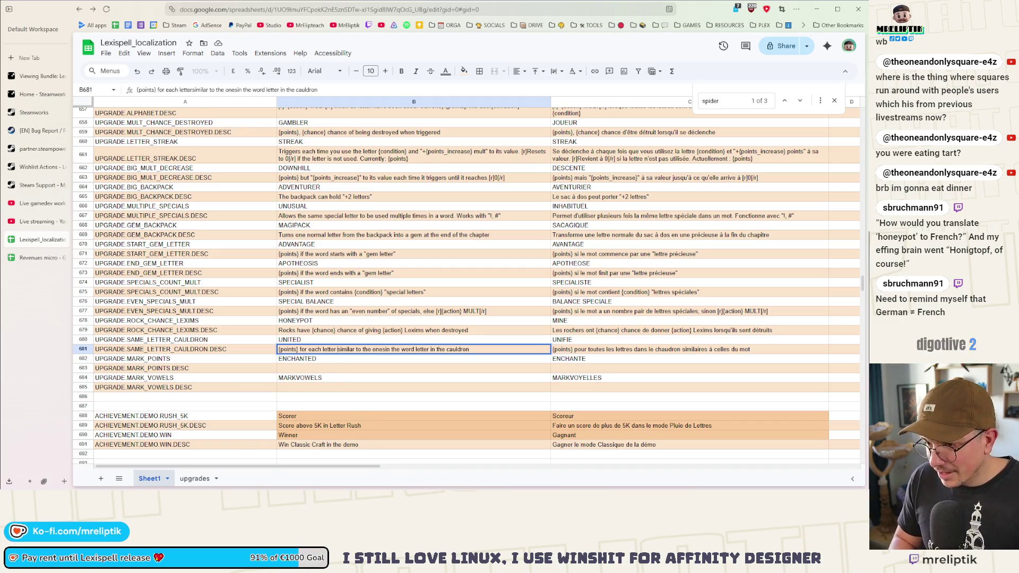
- Delete the duplicated 'letter' so B681 ends '...in the word in the cauldron'
click(373, 349)
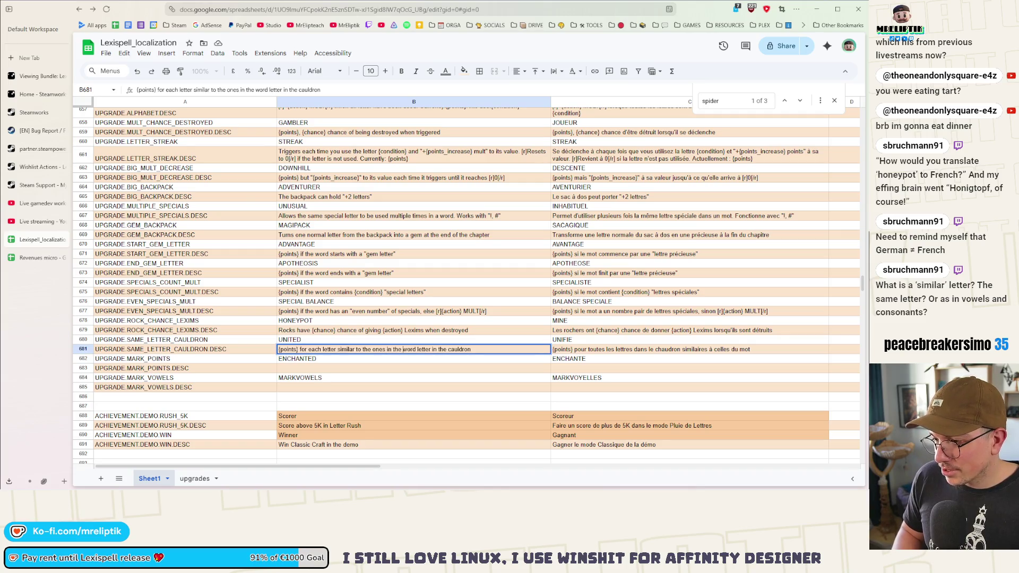
key(ctrl+shift+Left)
key(BackSpace)
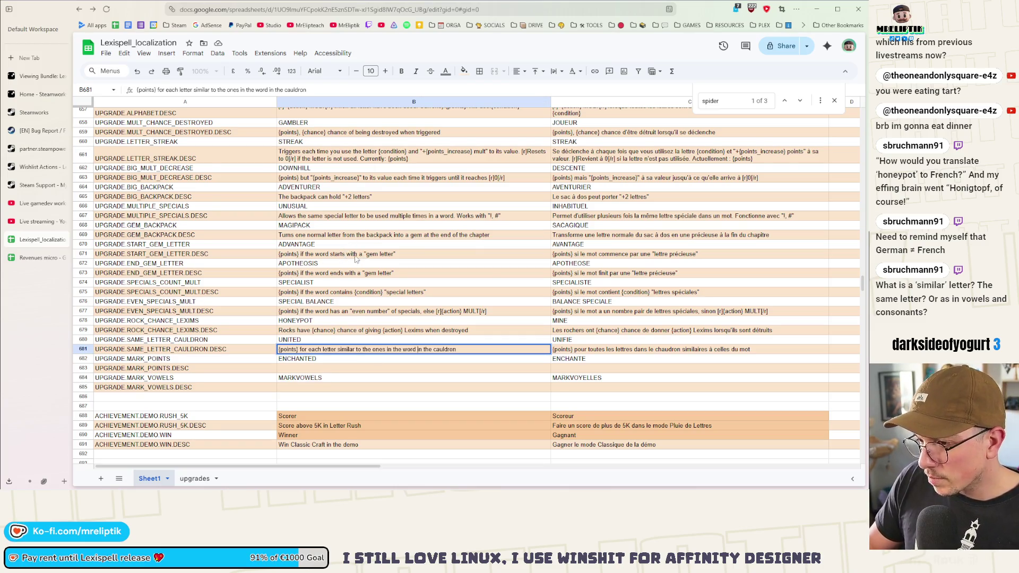
scroll(342, 257, up, 5)
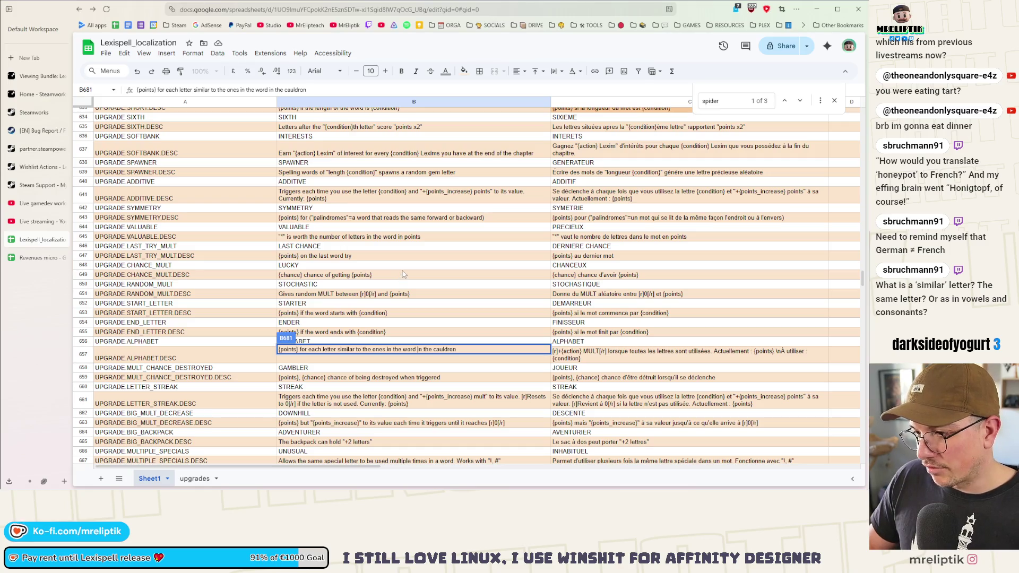
click(403, 275)
scroll(406, 282, down, 10)
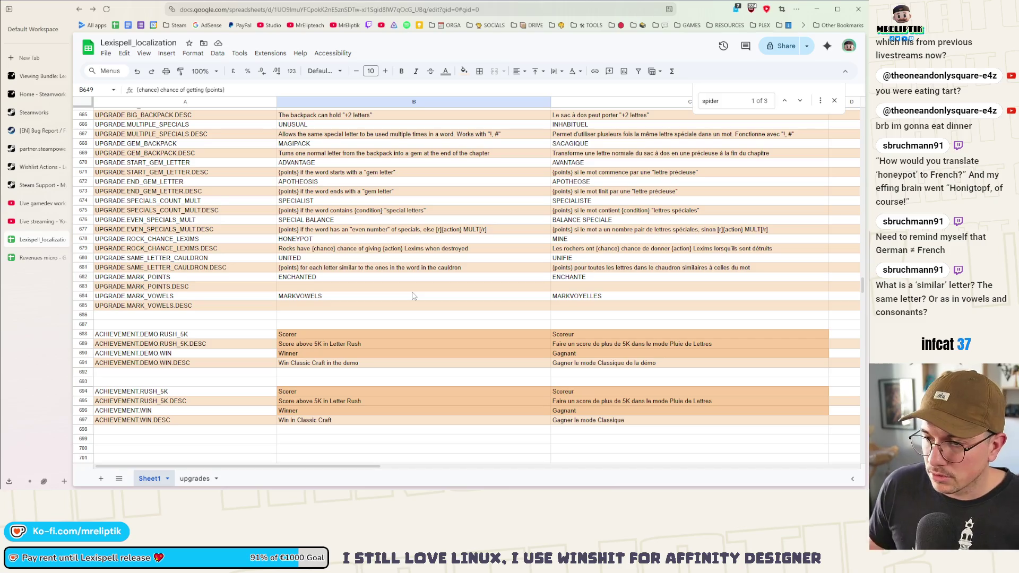
- Commit the B681 edit and select the empty MARK_POINTS.DESC English cell B683
click(346, 296)
click(347, 289)
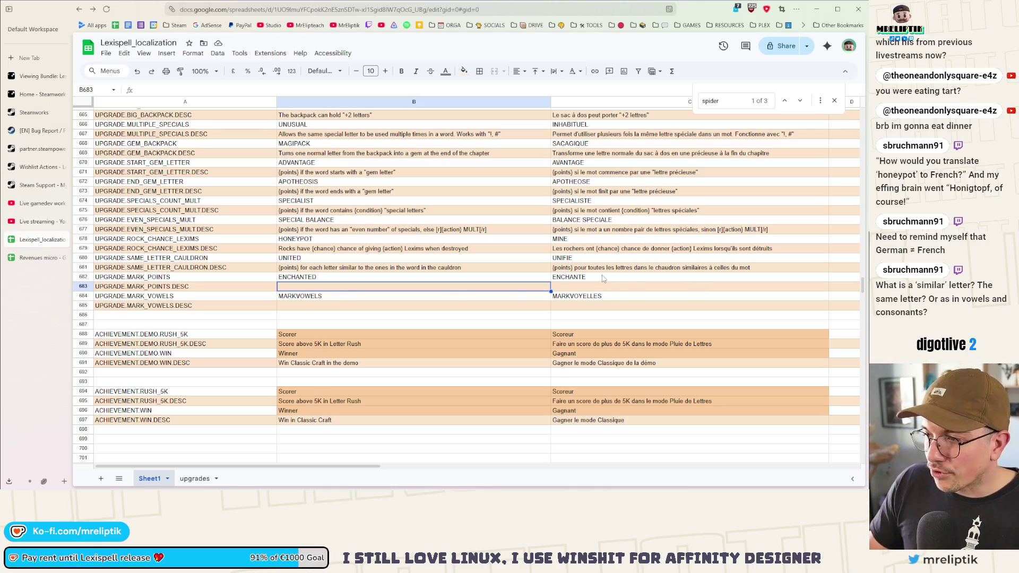
- Write B683's MARK_POINTS description as '"echanted letters" score {points}', removing the old trailing phrase
double_click(296, 288)
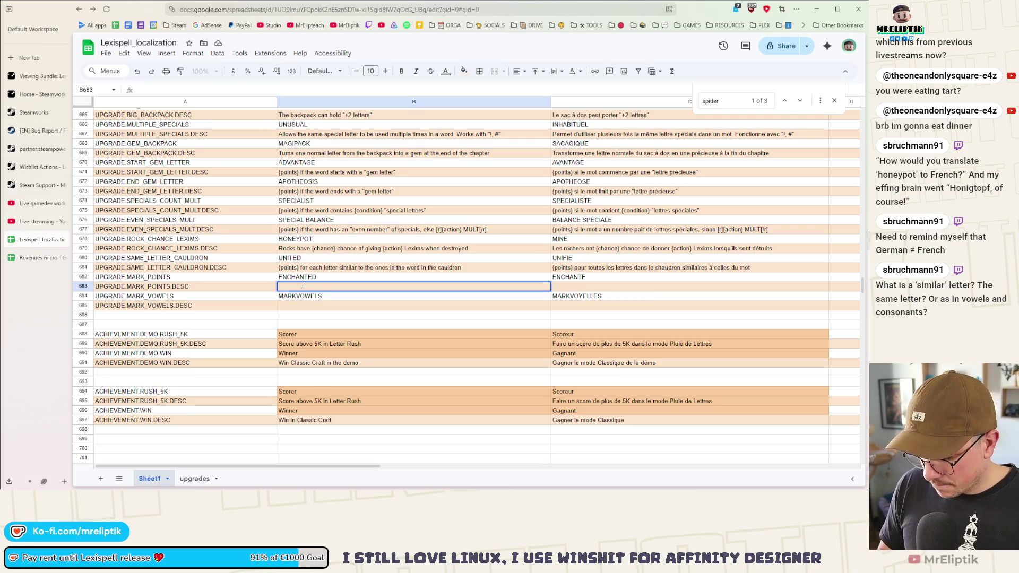
text({})
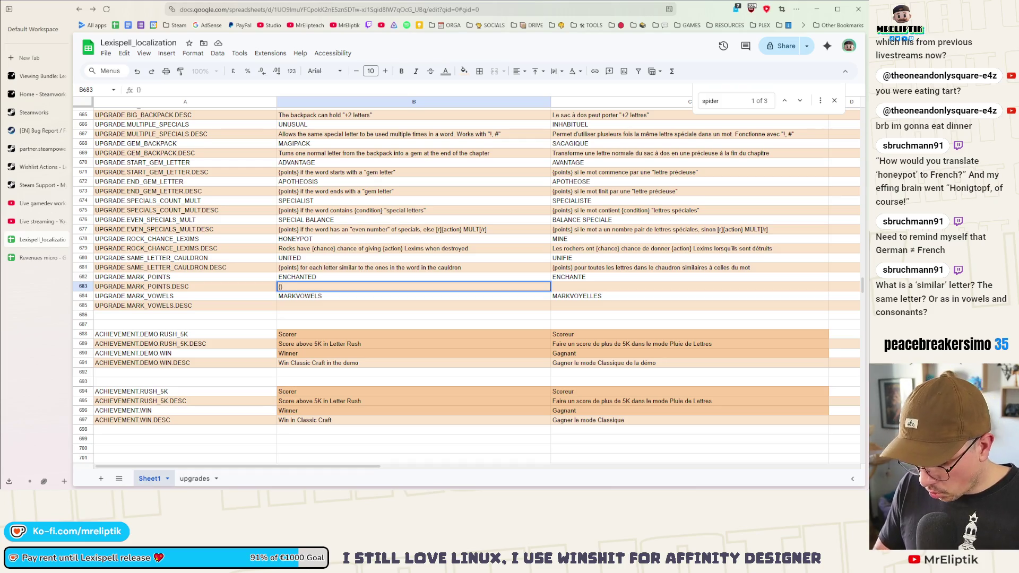
text(points)
text( ofor )
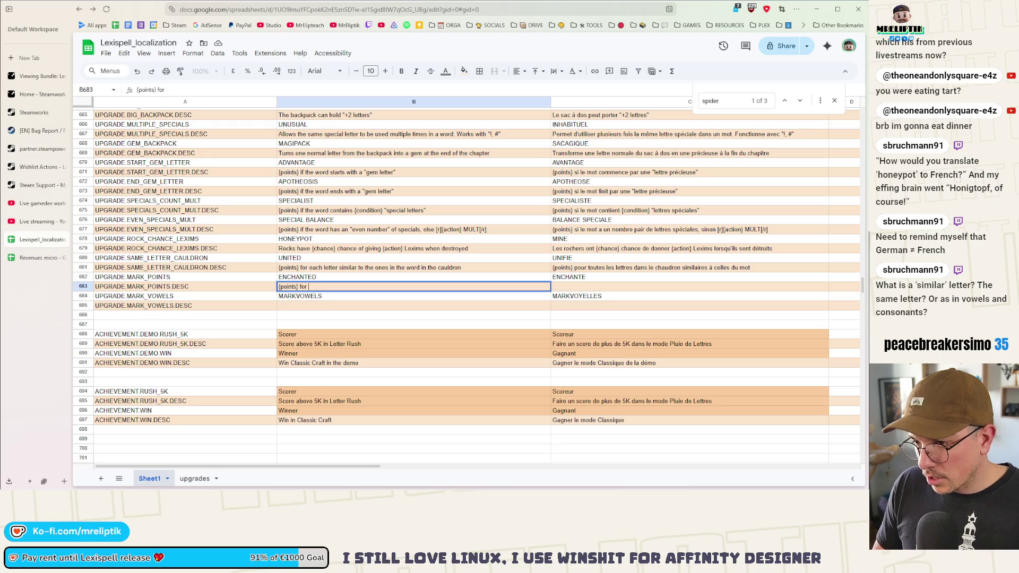
text(ch enchanted")
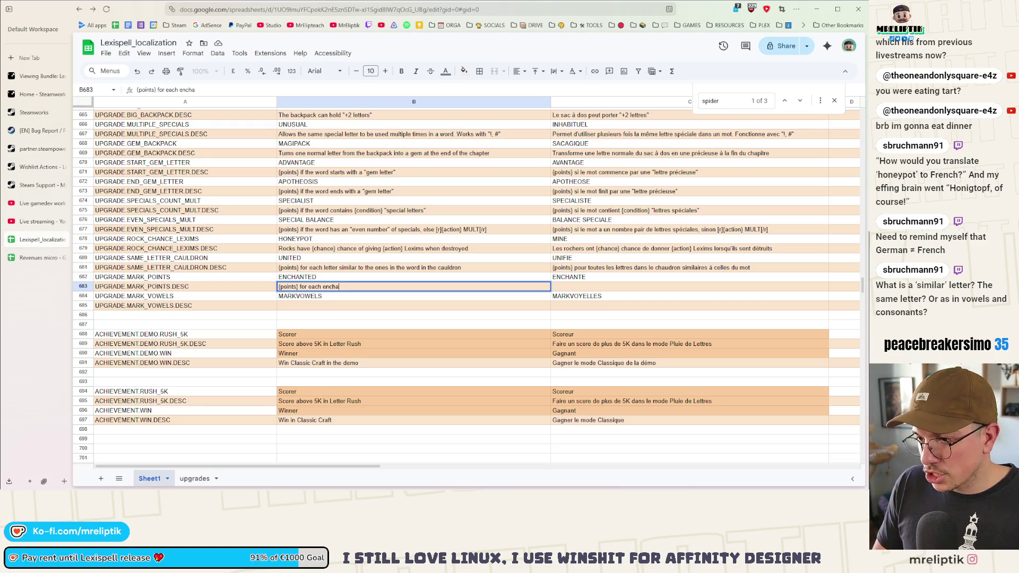
text(")
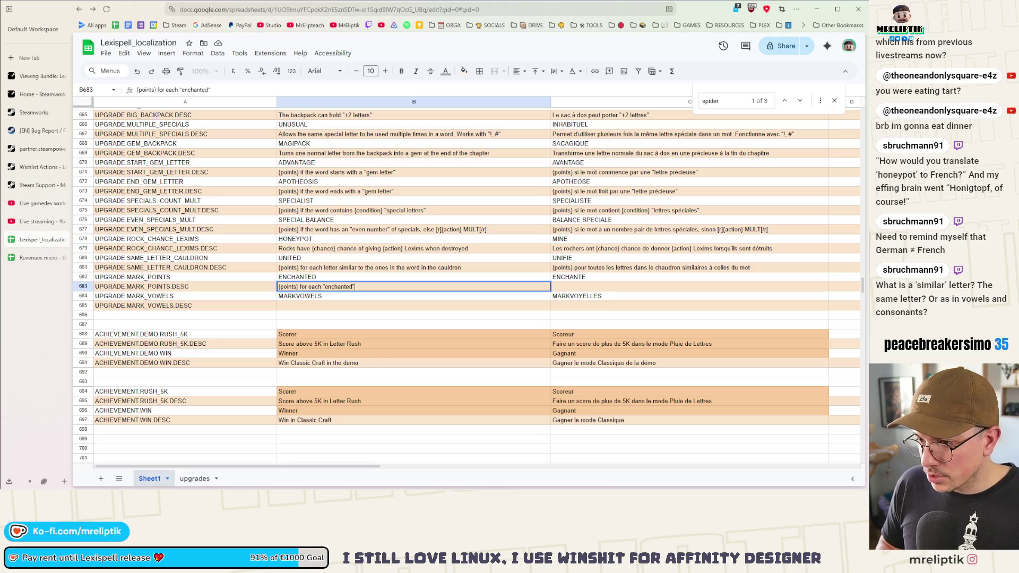
key(End)
text(letter)
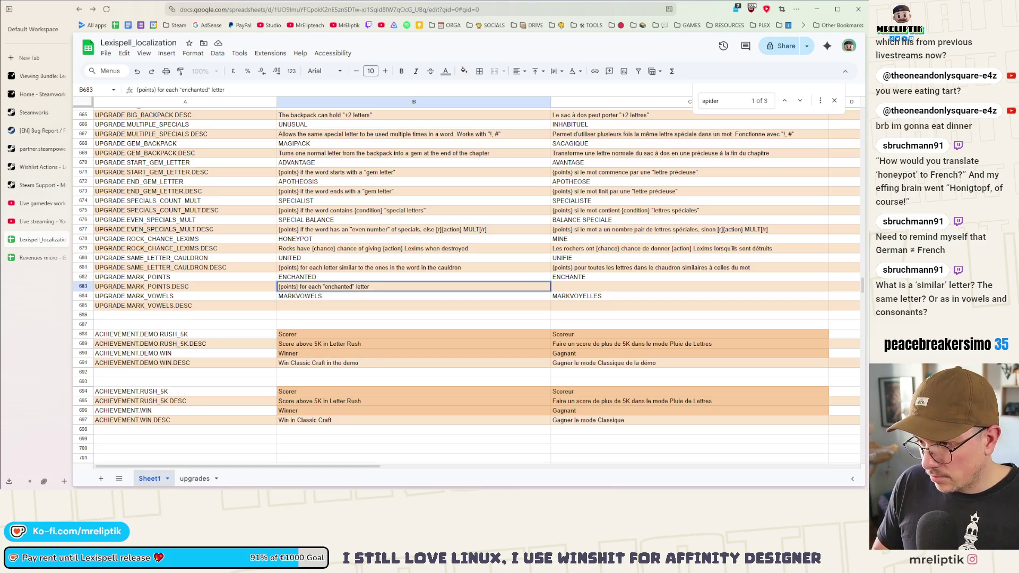
text( in the word)
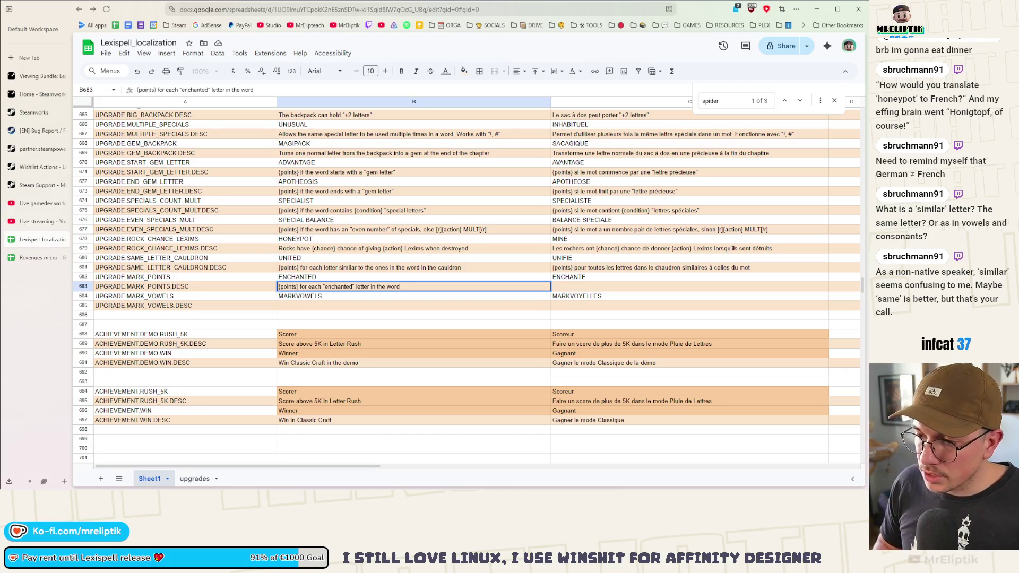
text("echante)
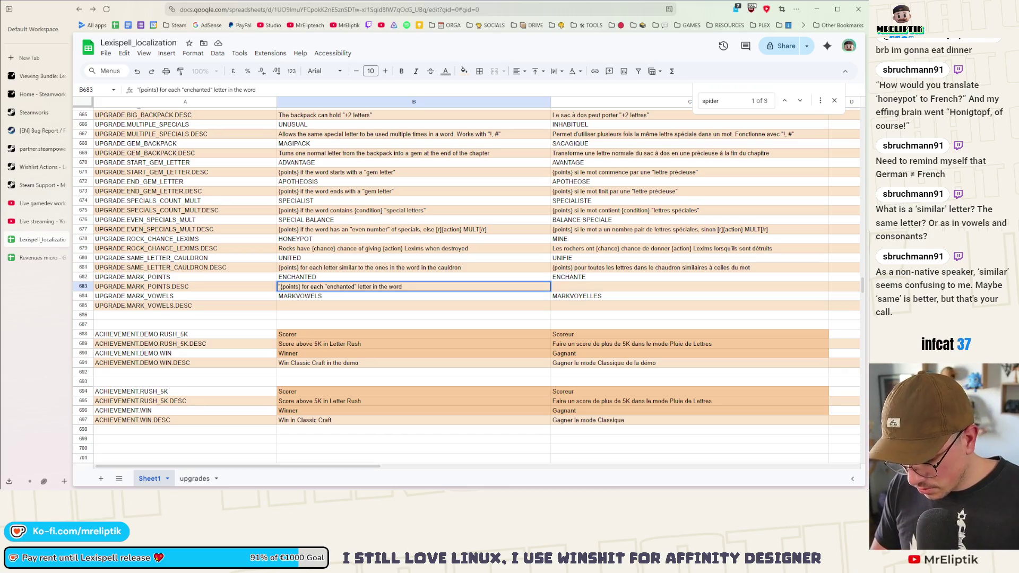
text(d letter)
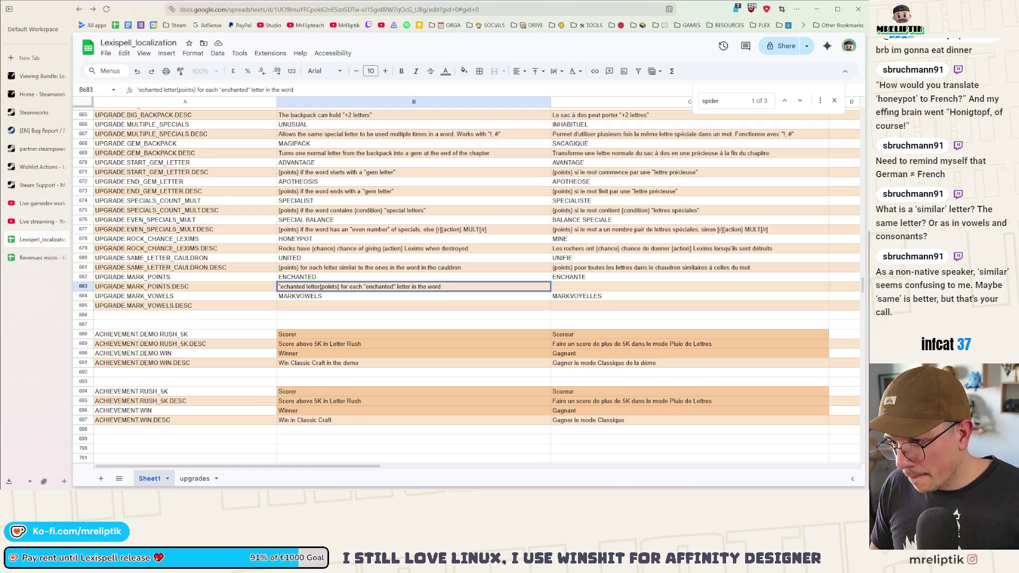
text(s" score)
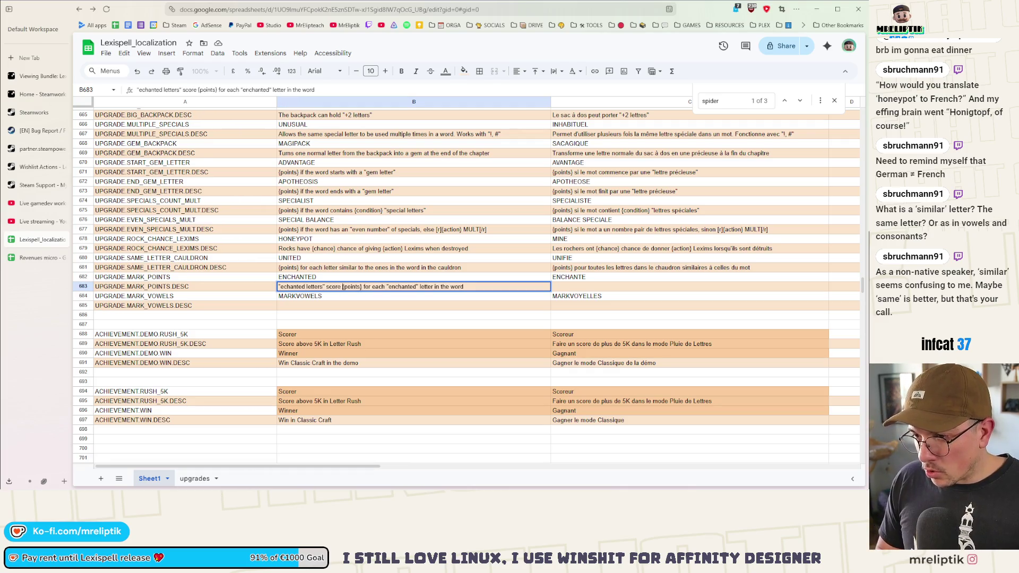
key(ctrl+shift+Right)
key(ctrl+shift+Right)
key(ctrl+shift+Right)
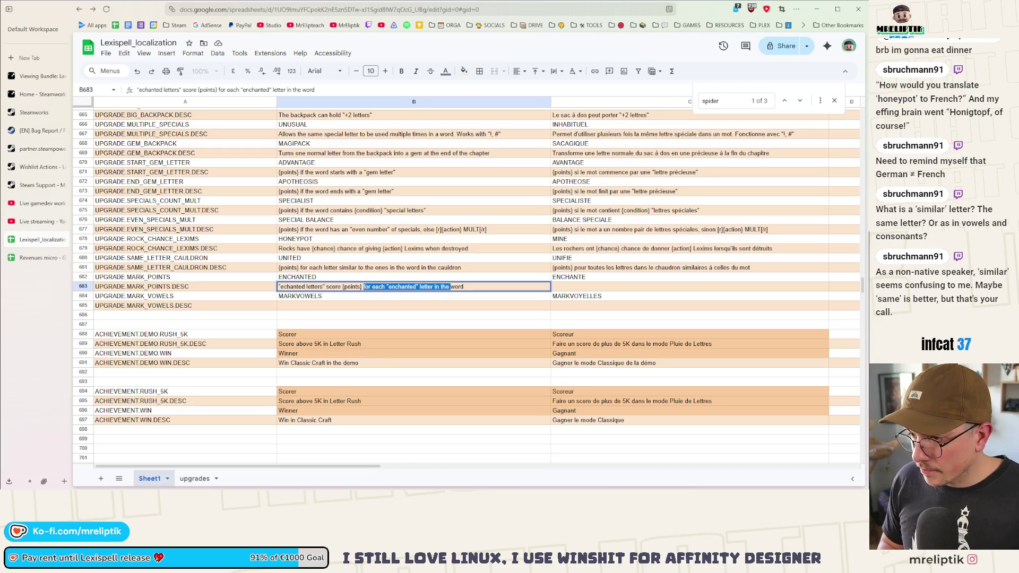
key(BackSpace)
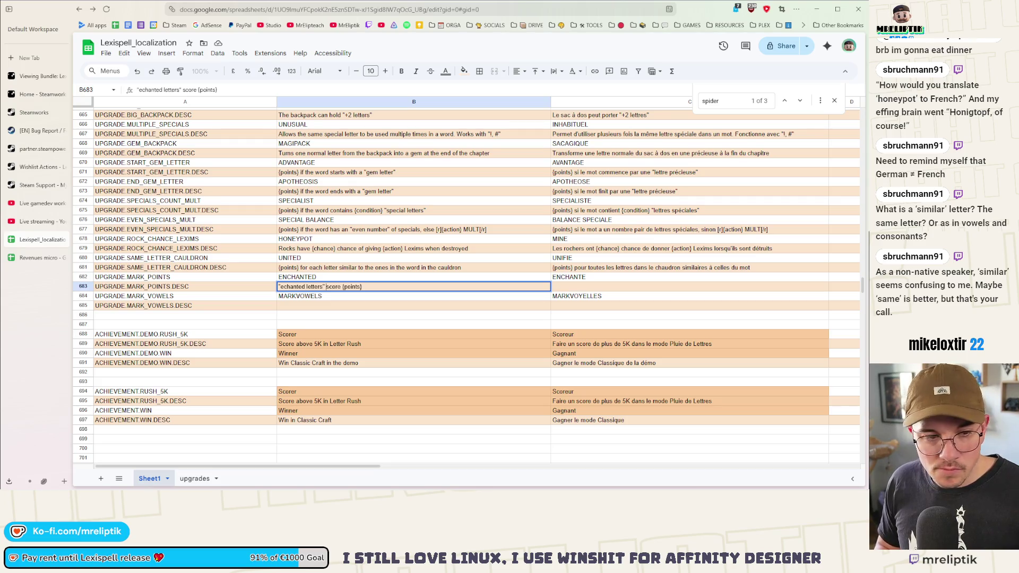
click(325, 287)
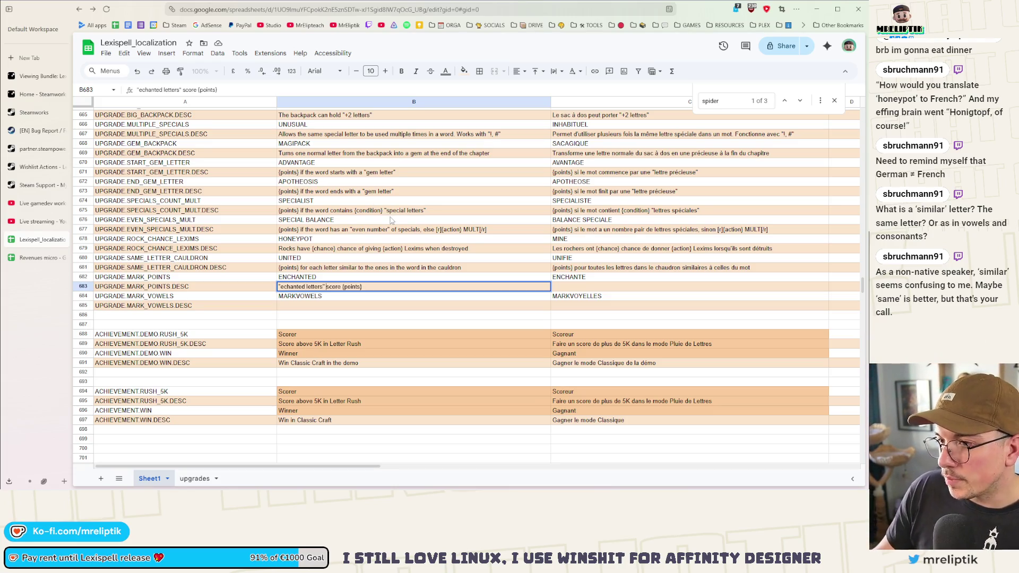
scroll(394, 241, up, 3)
scroll(394, 245, down, 5)
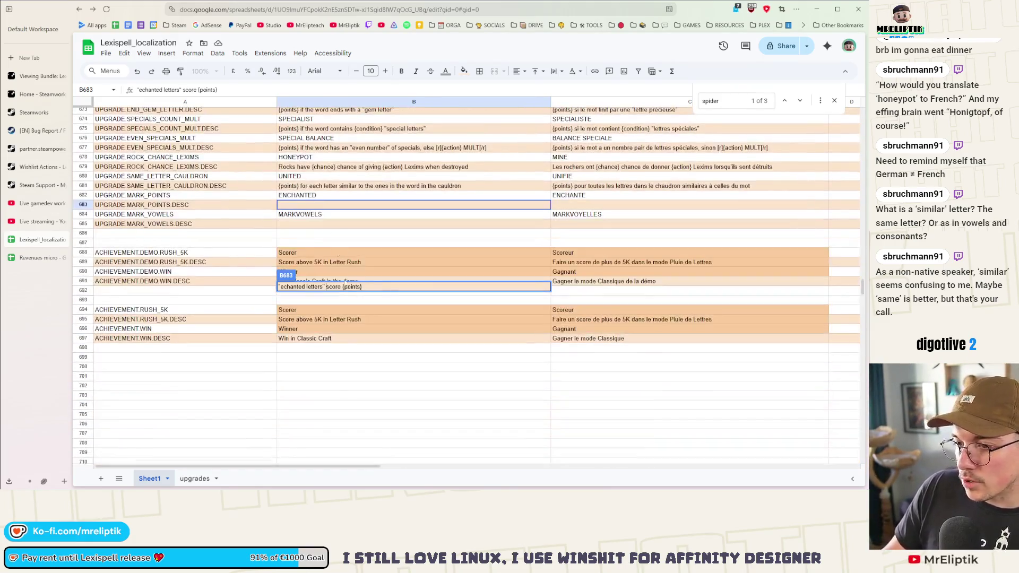
- Commit B683's description and search the sheet for 'similar'
click(375, 206)
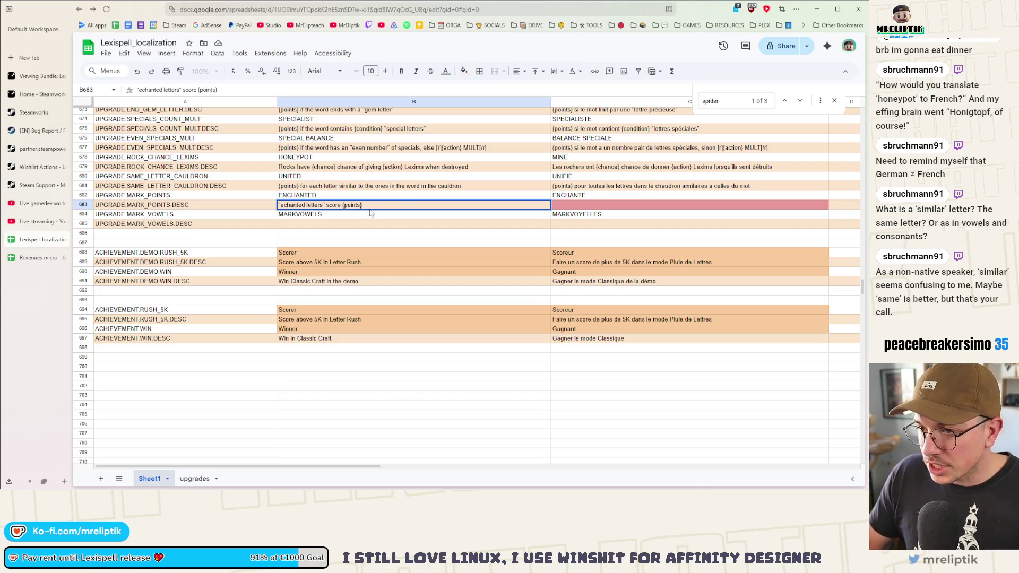
key(Return)
key(ctrl+f)
text(identical)
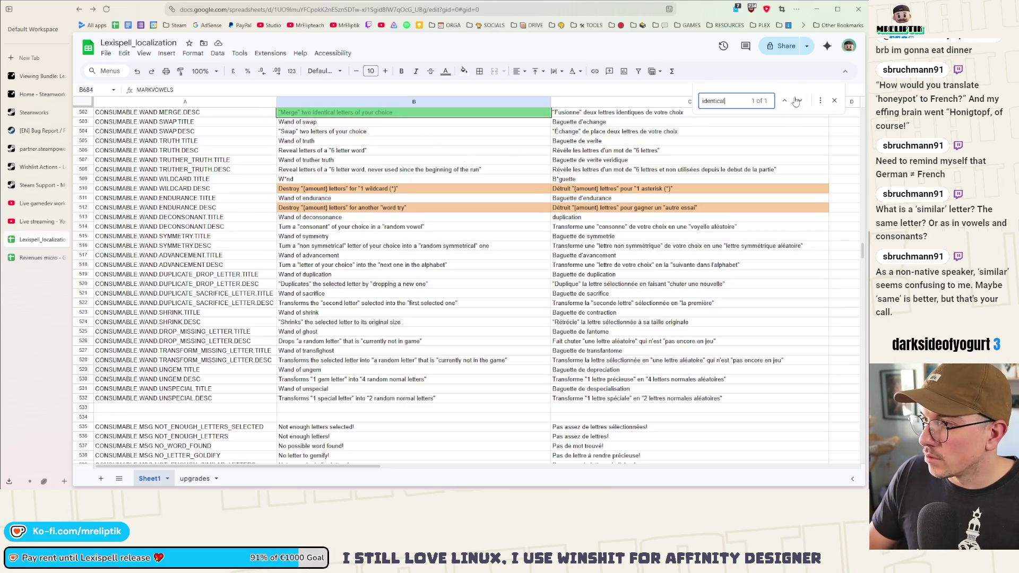
key(ctrl+f)
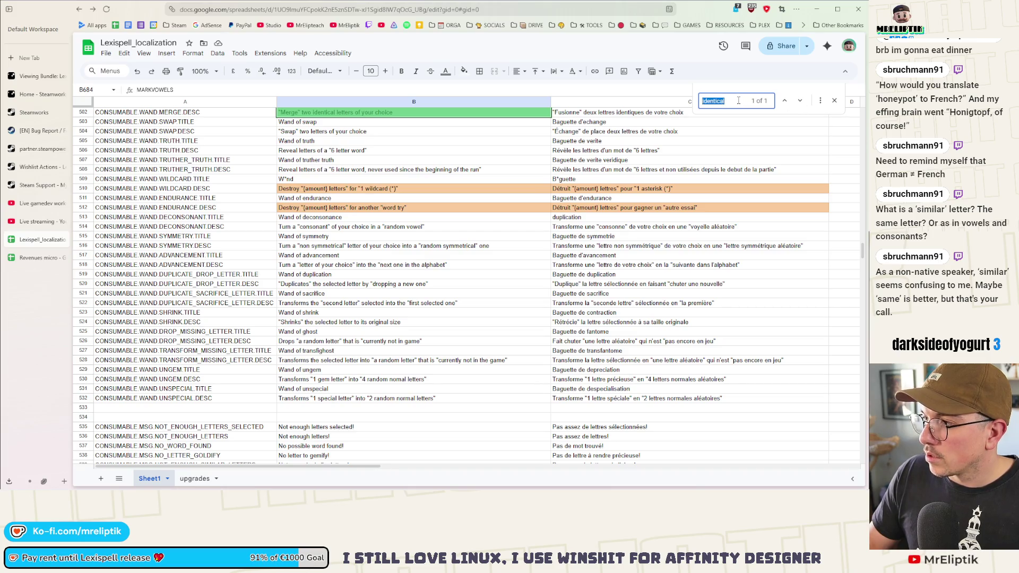
text(similar)
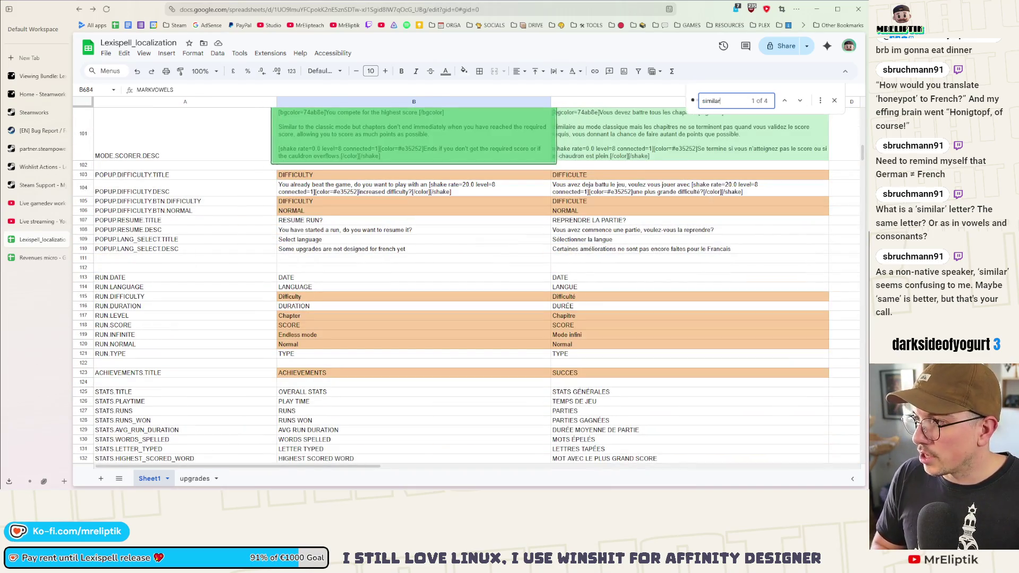
- Step through the 'similar' matches to row 681 and start editing the cauldron description in B681
click(796, 103)
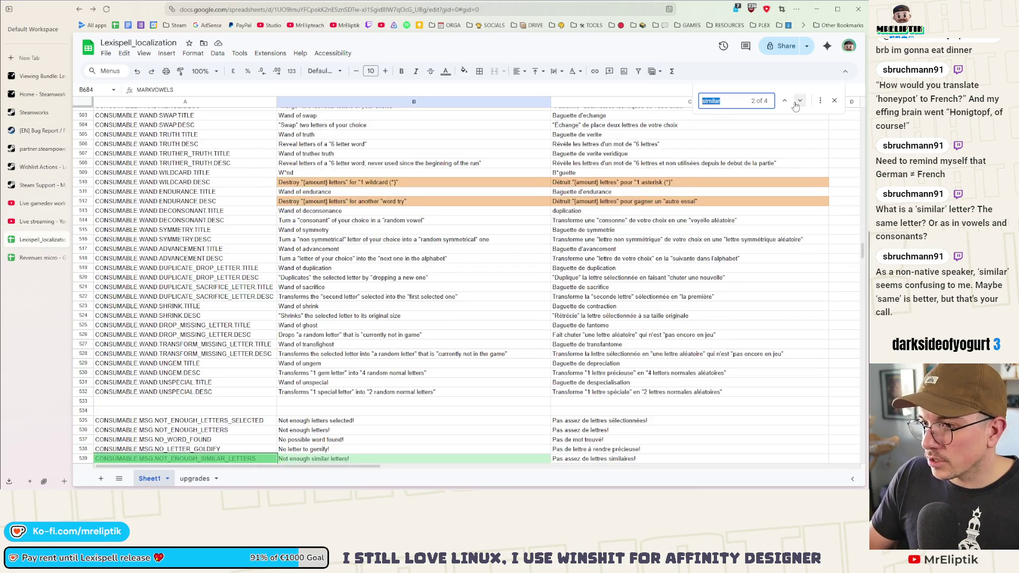
click(799, 101)
click(799, 101)
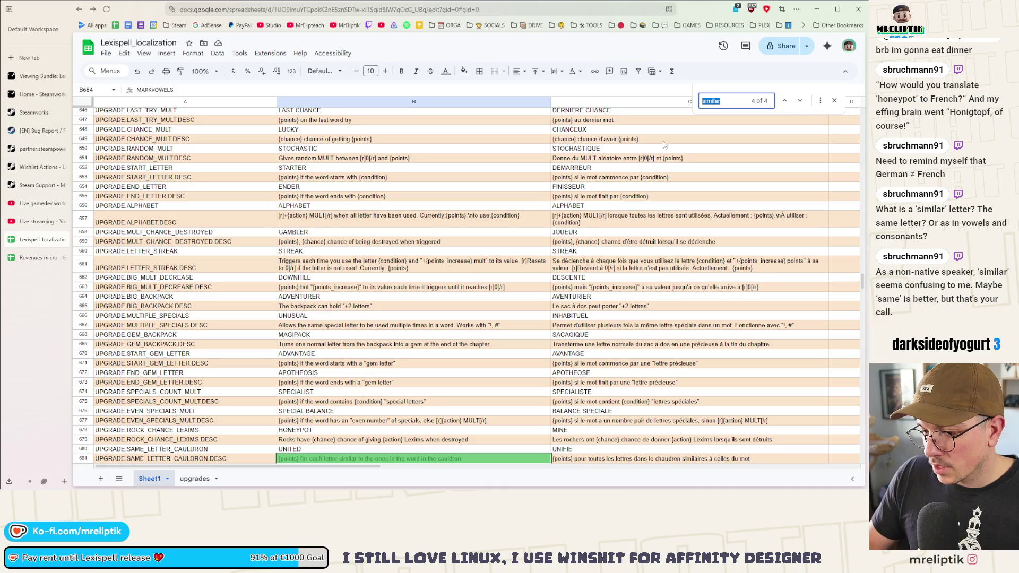
click(800, 102)
click(800, 101)
click(801, 101)
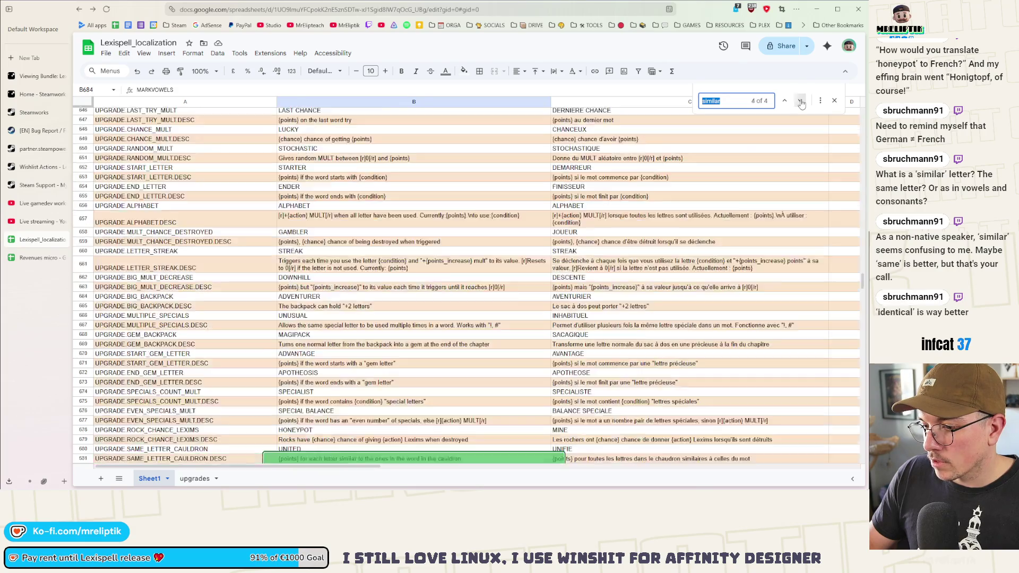
key(Return)
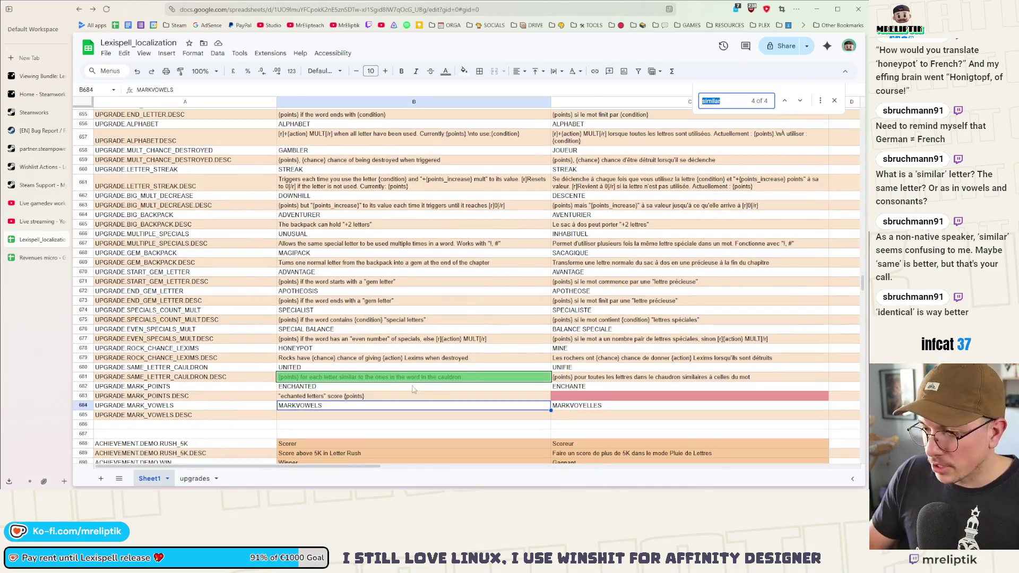
click(335, 387)
key(Up)
key(Return)
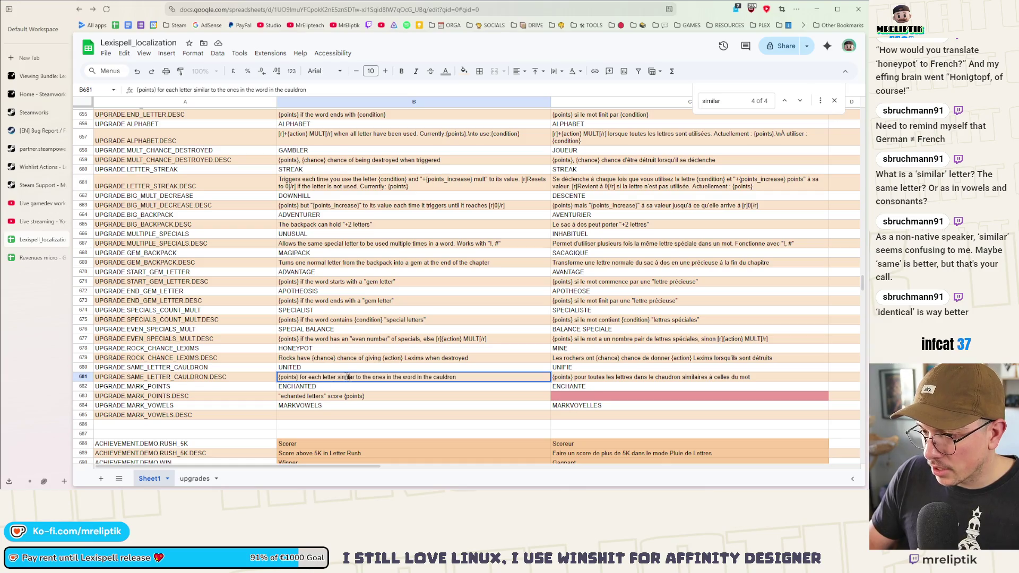
- Replace 'similar' with 'identical' in B681's cauldron description
double_click(342, 378)
key(BackSpace)
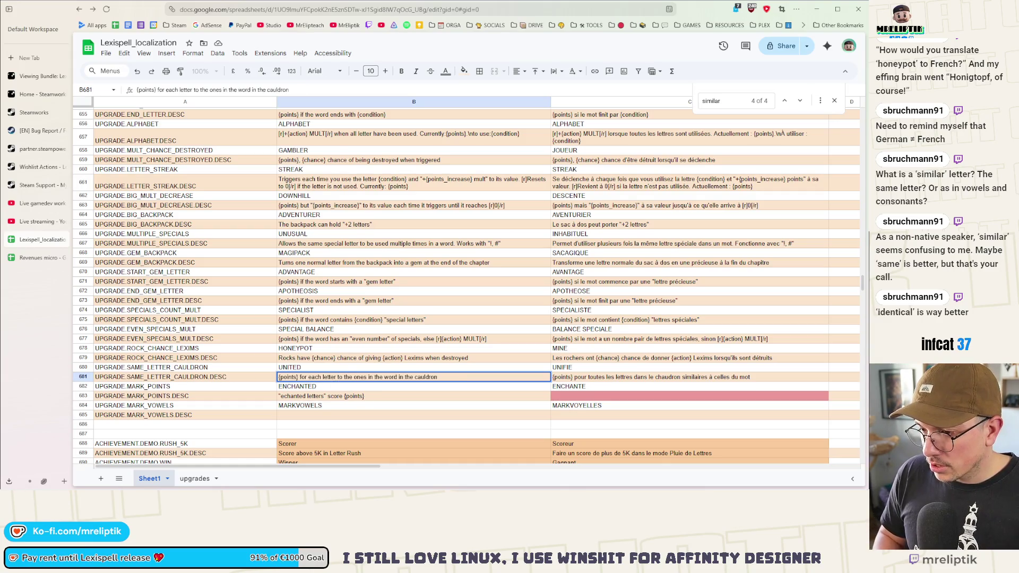
text(identical)
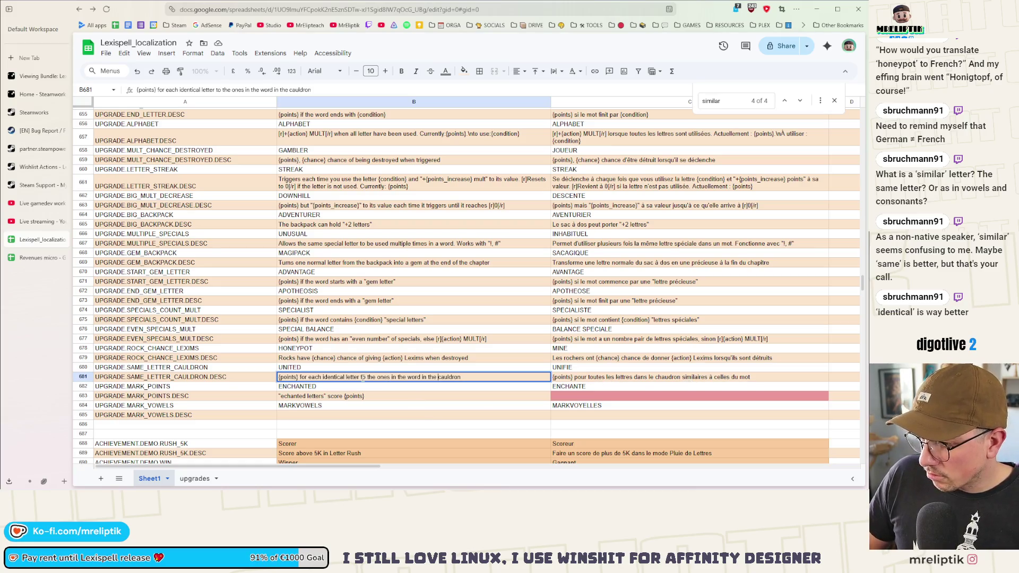
key(Return)
scroll(319, 340, down, 3)
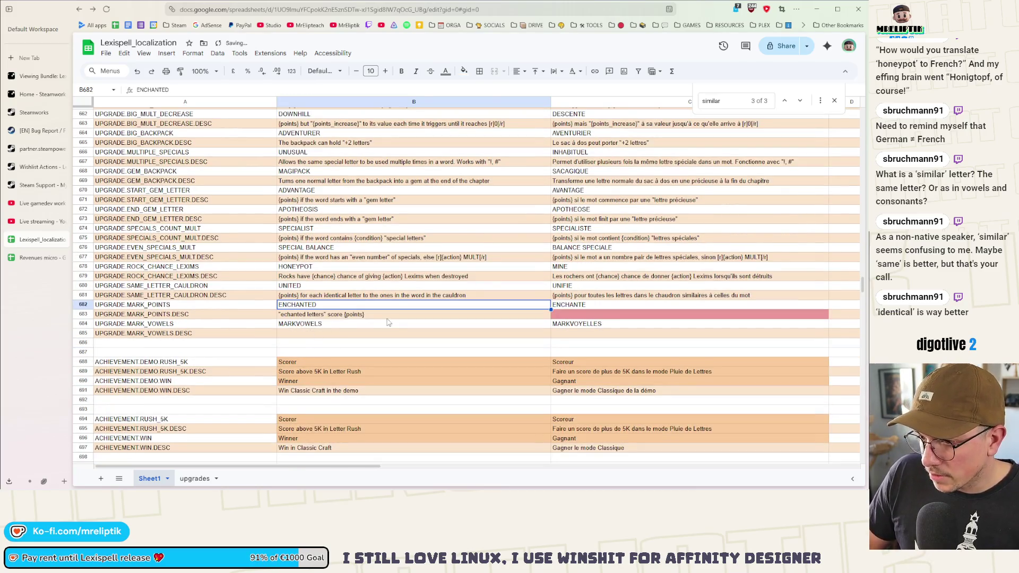
click(366, 316)
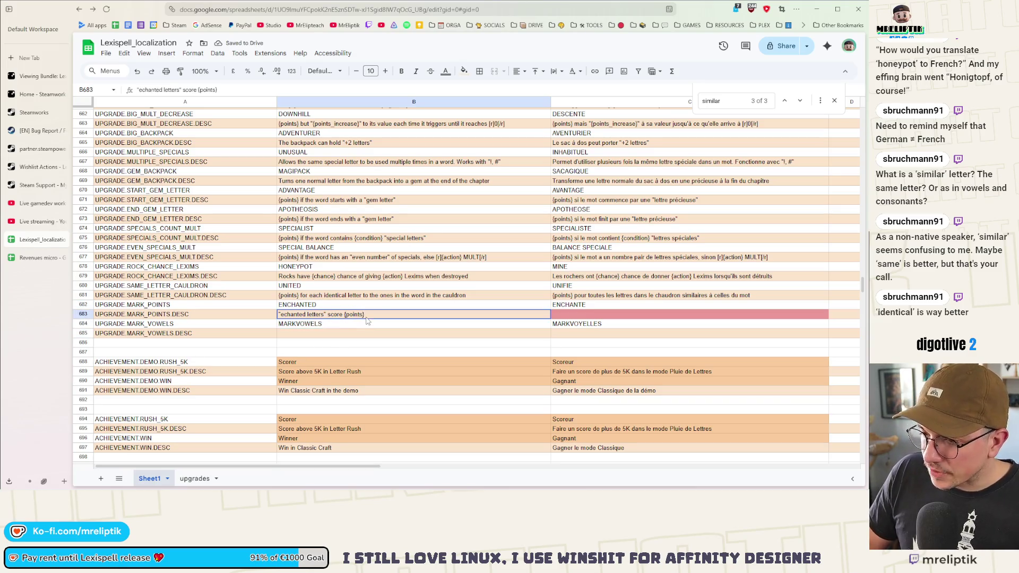
- Insert 'an additional' before {points} in B683's MARK_POINTS description
double_click(367, 316)
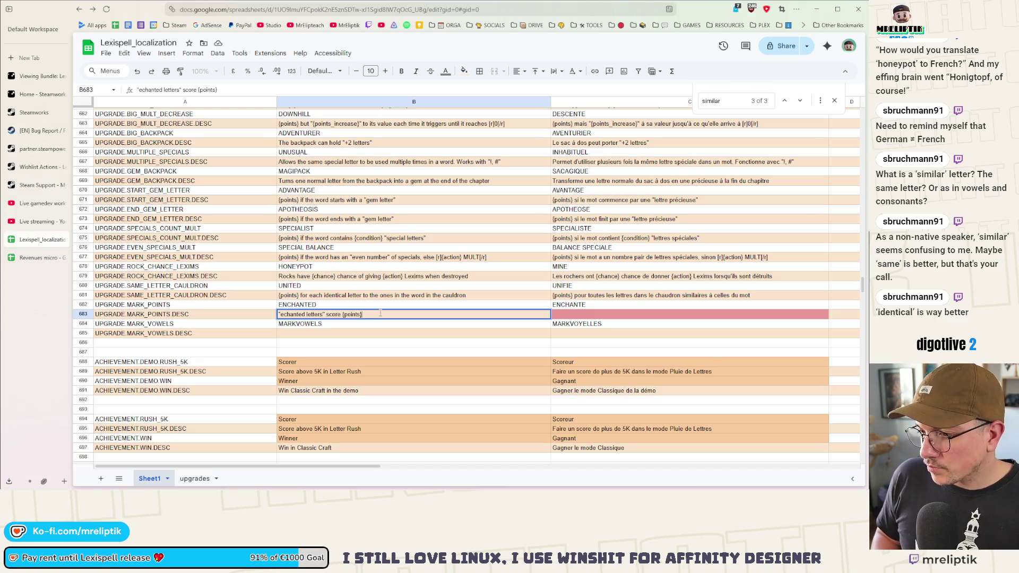
click(343, 315)
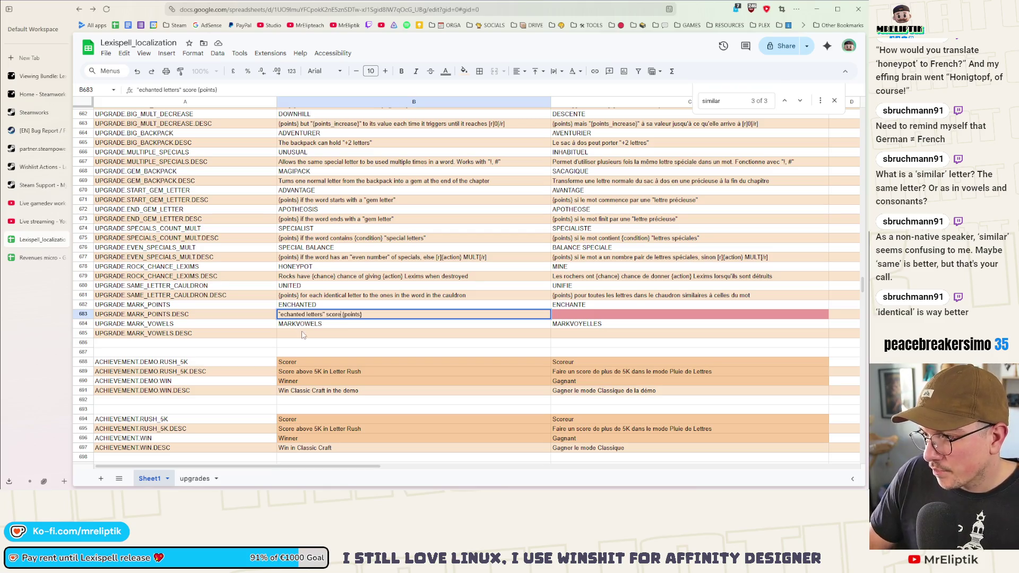
scroll(300, 329, down, 2)
scroll(373, 282, up, 3)
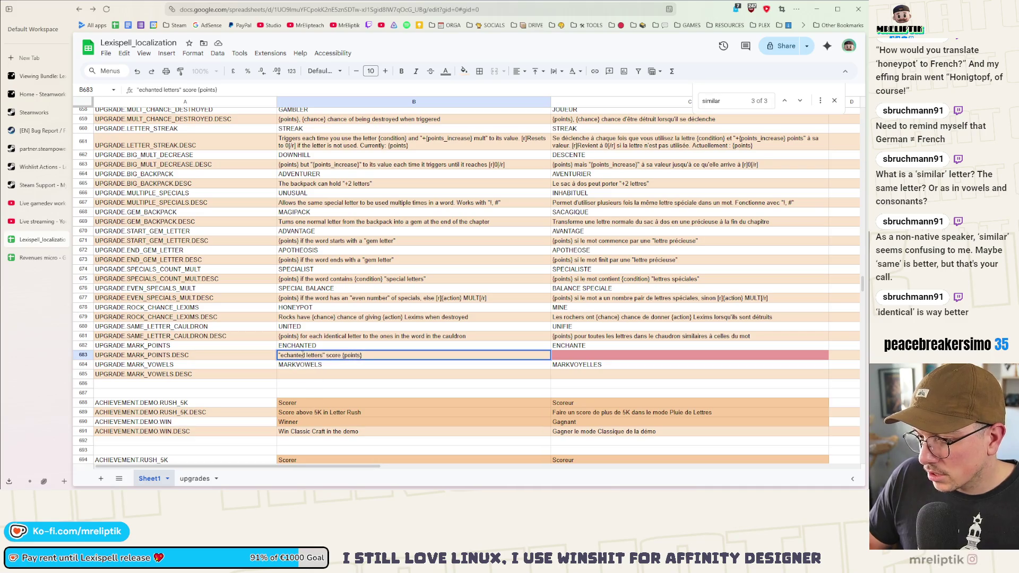
click(339, 356)
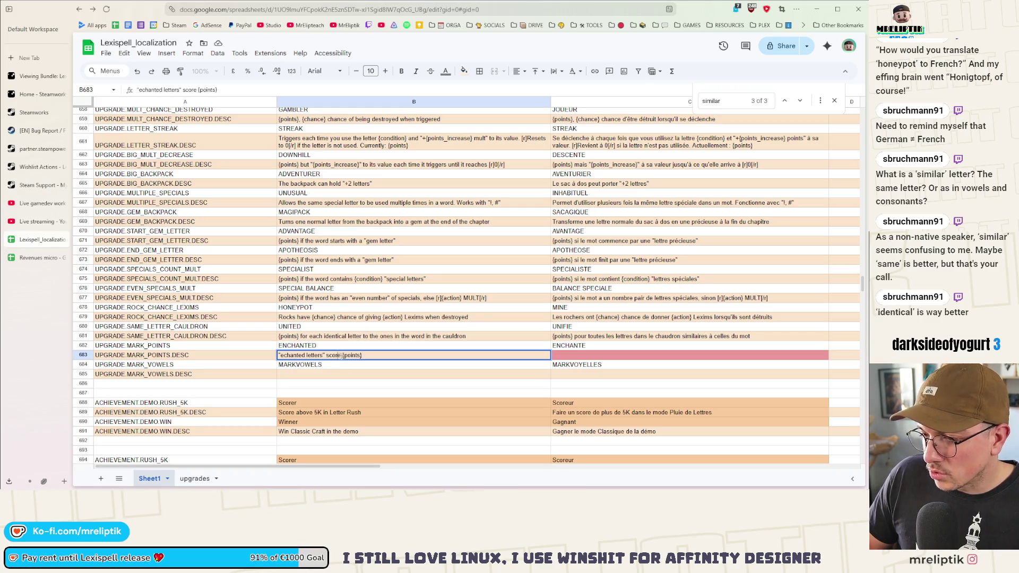
text(an )
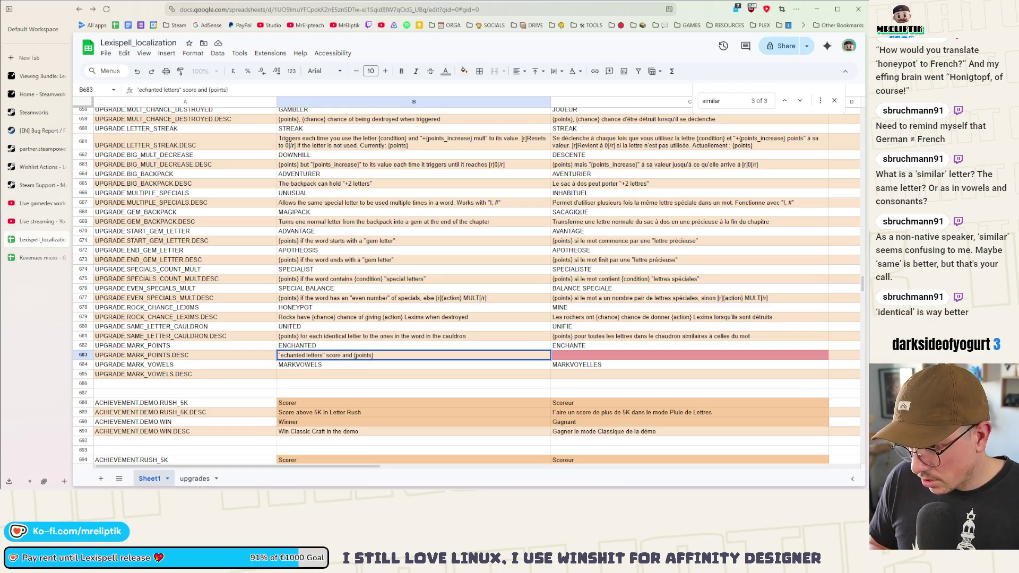
text(additi)
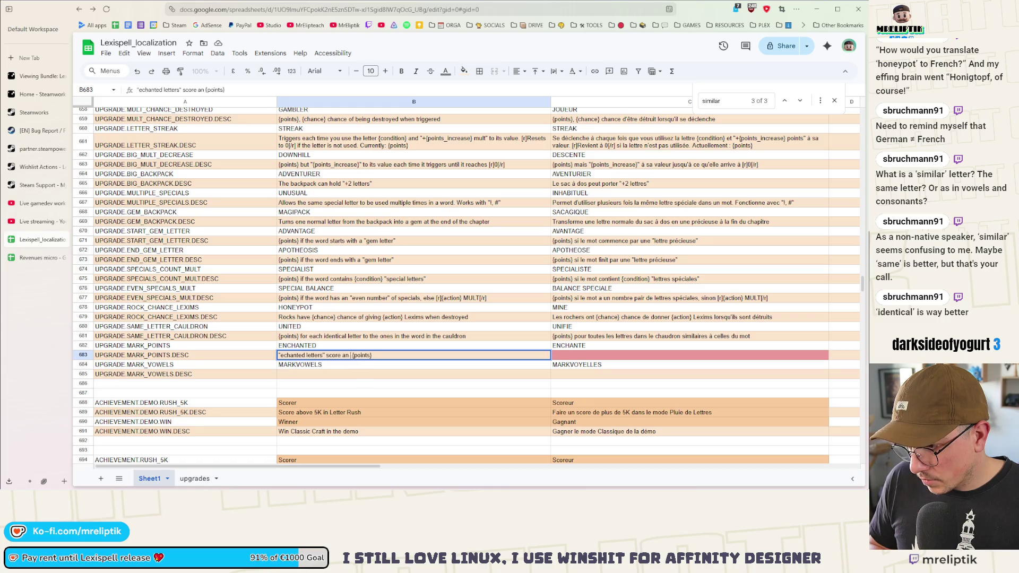
text(onal)
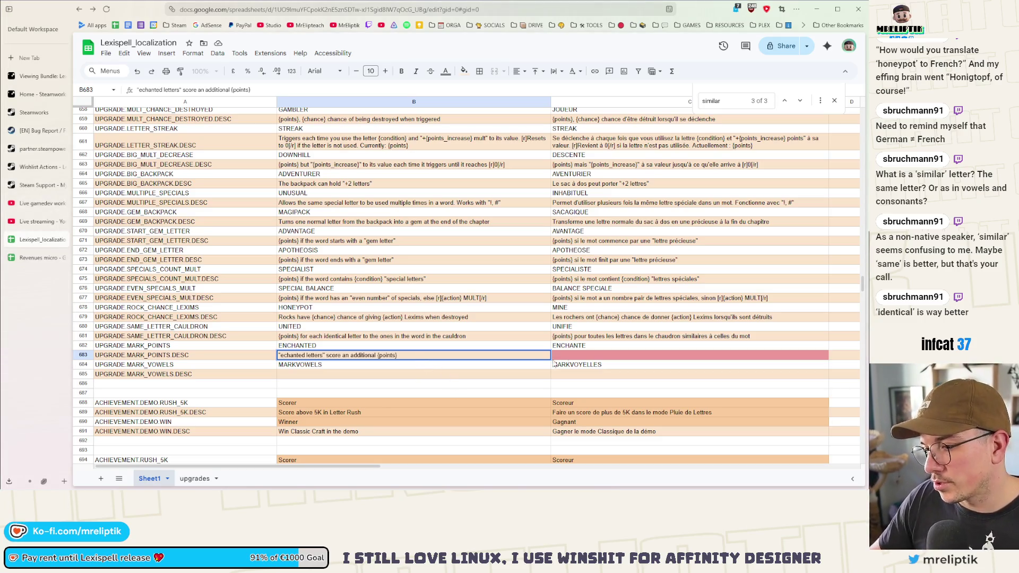
key(Tab)
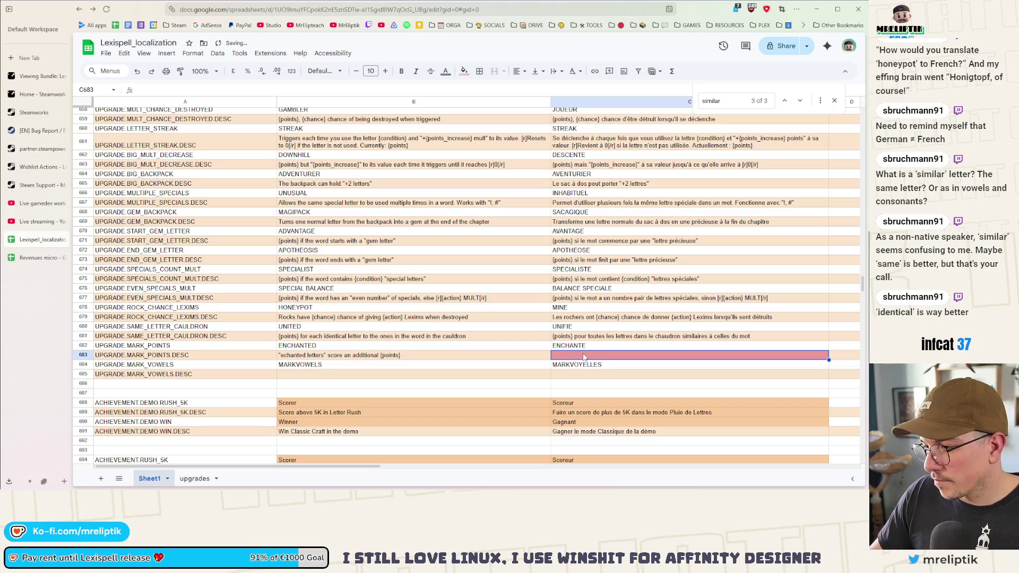
- Begin the French text in C683 and correct B683's 'echanted' to 'Enchanted'
text("Les le)
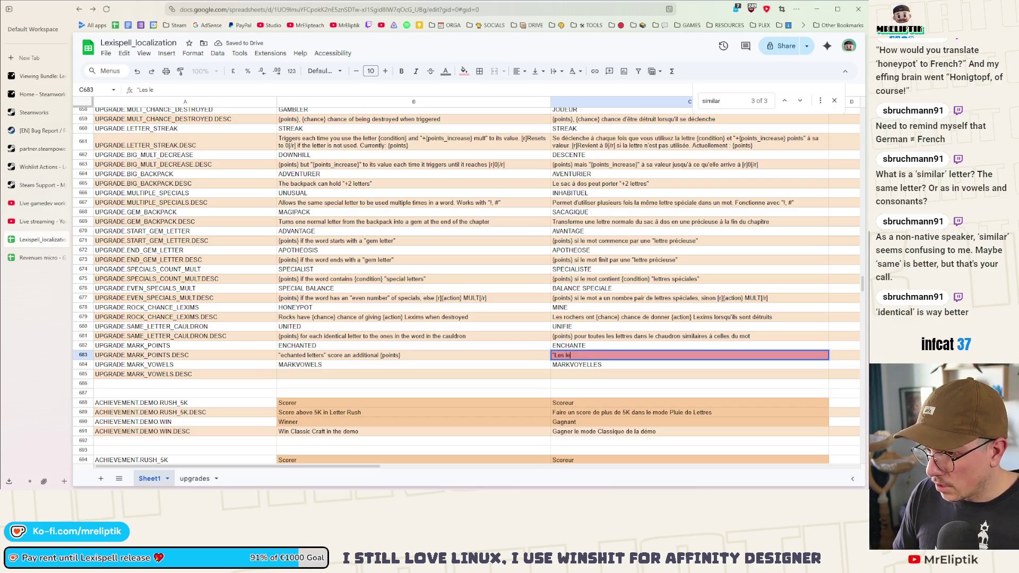
text(ttre)
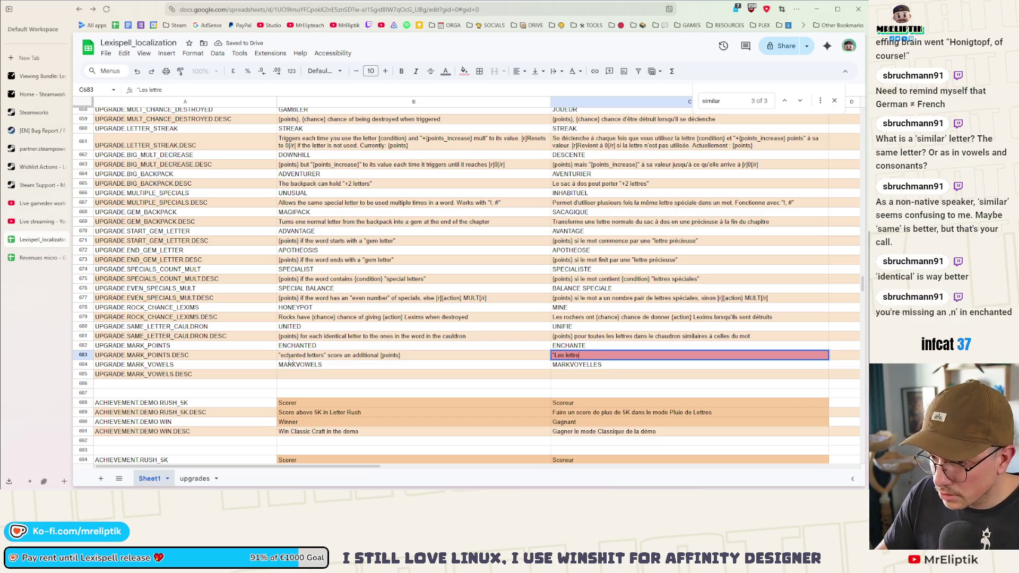
click(285, 354)
double_click(285, 355)
key(BackSpace)
text(E)
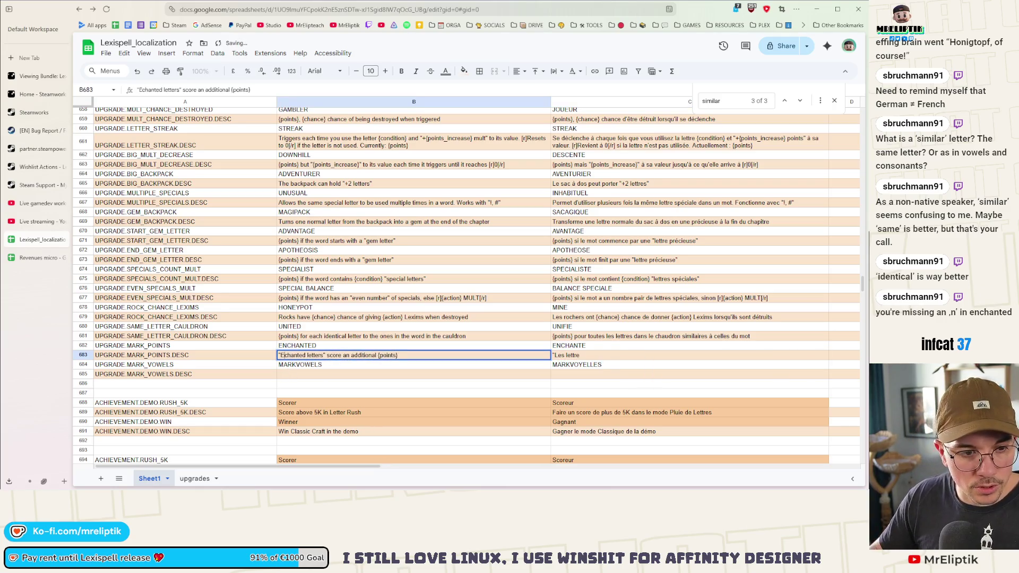
text(n)
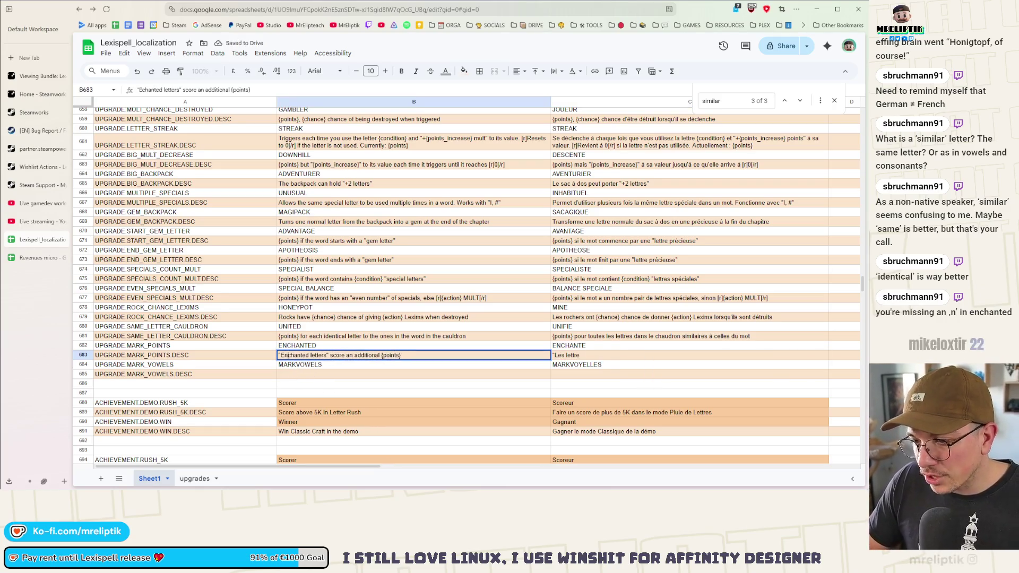
key(Return)
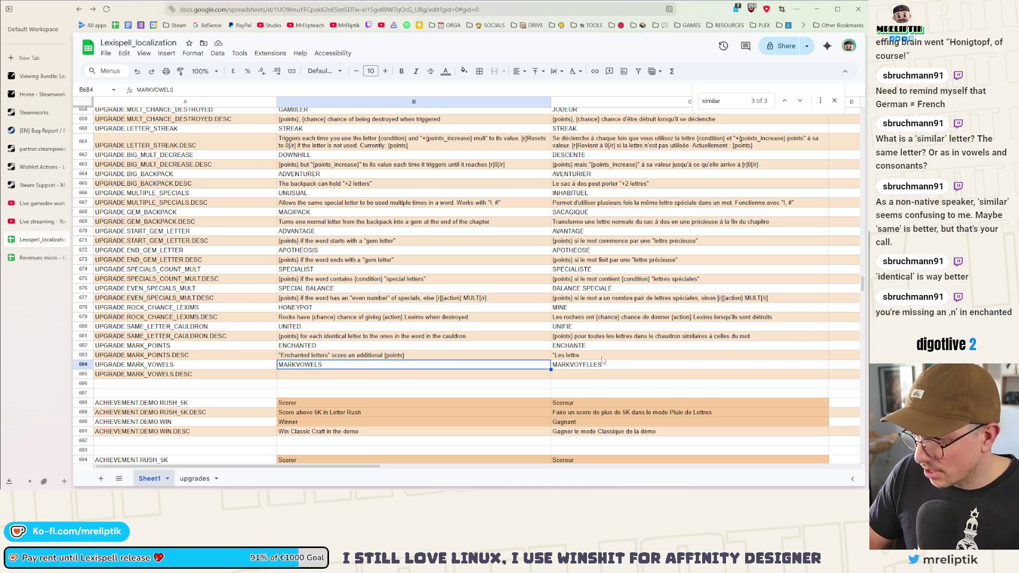
- Finish C683 as '"Les lettre enchantées" score {points} supplémentaires'
click(602, 356)
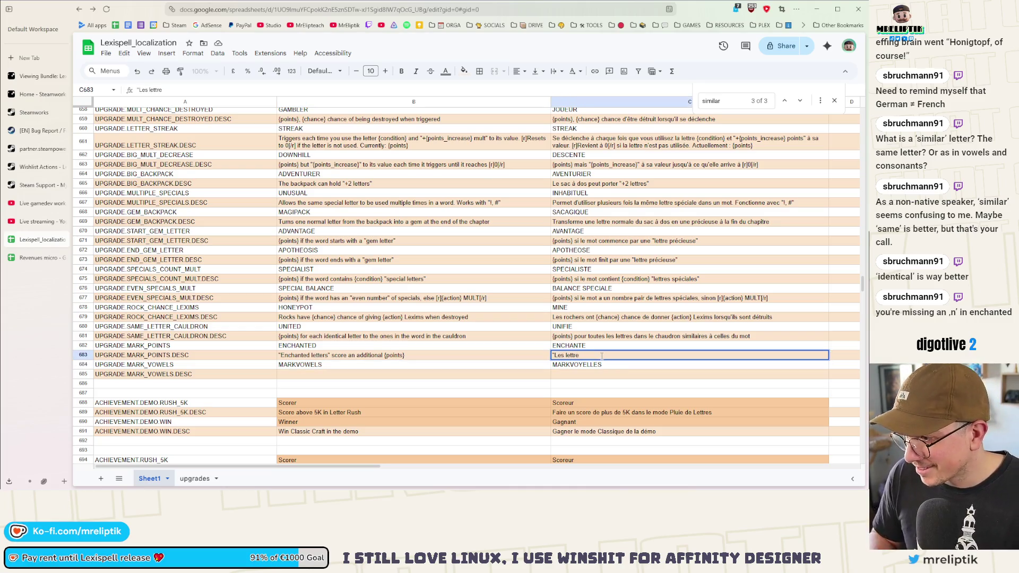
text( enchant)
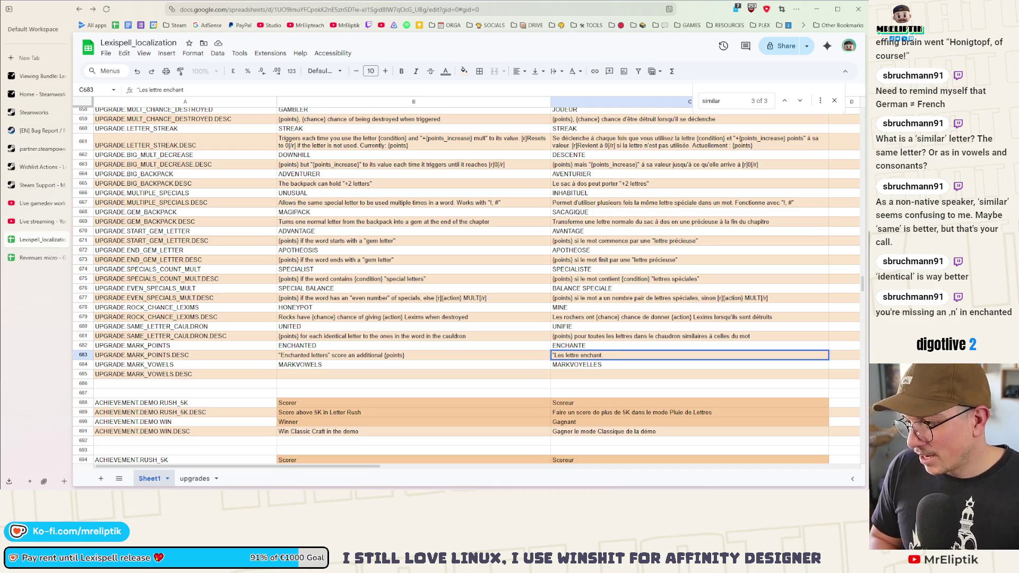
text(ées)
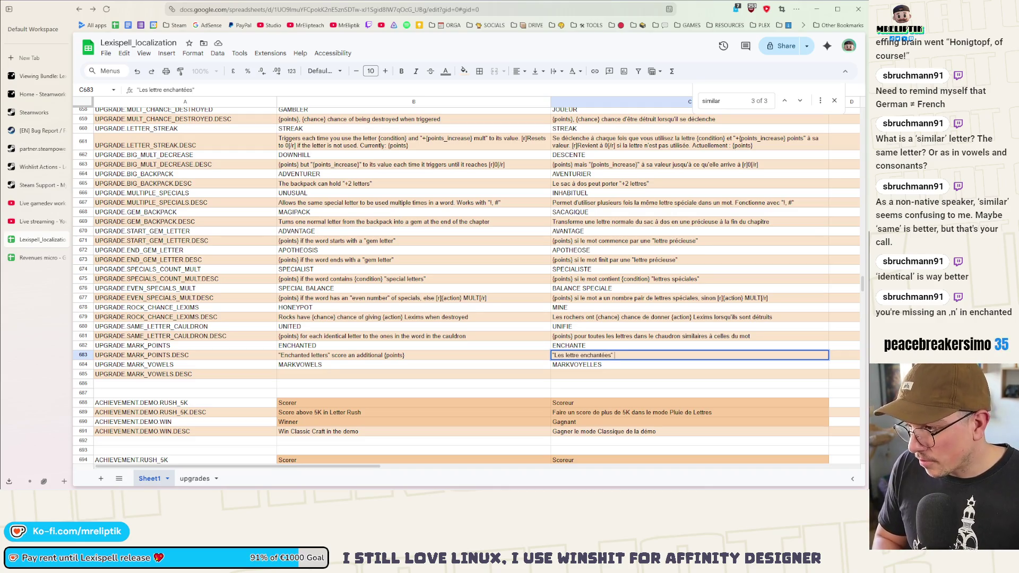
text(core )
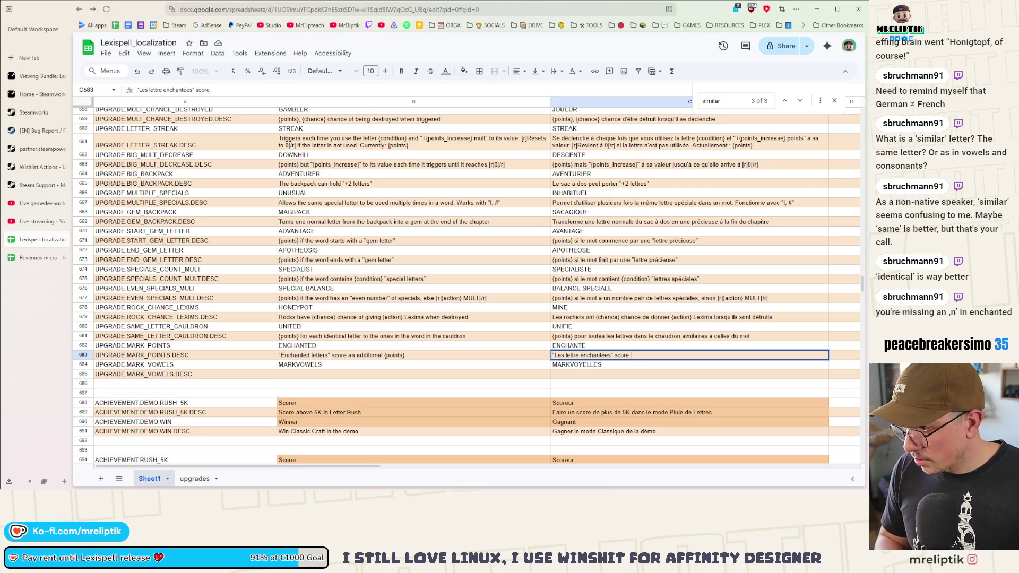
text({})
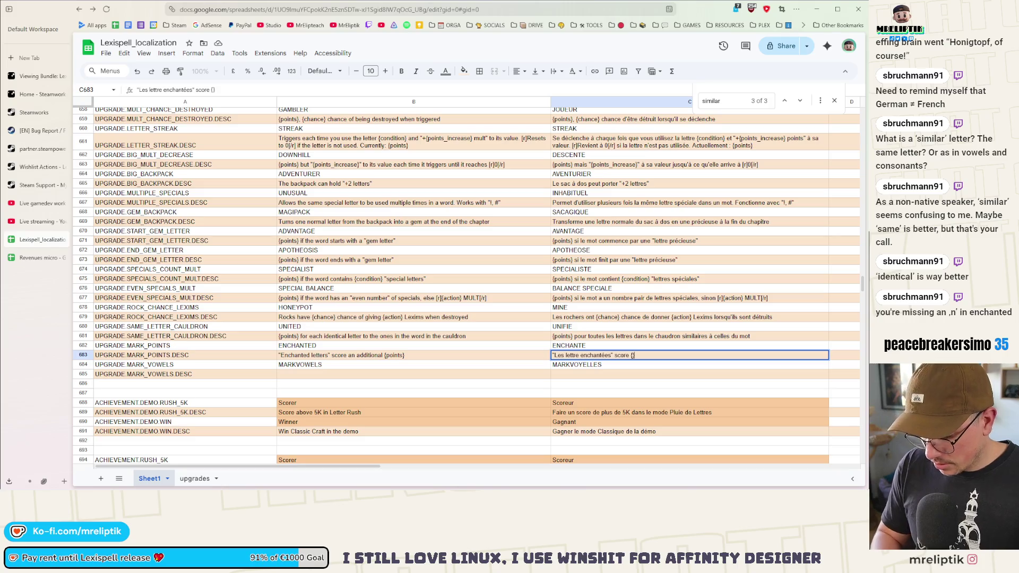
text(points)
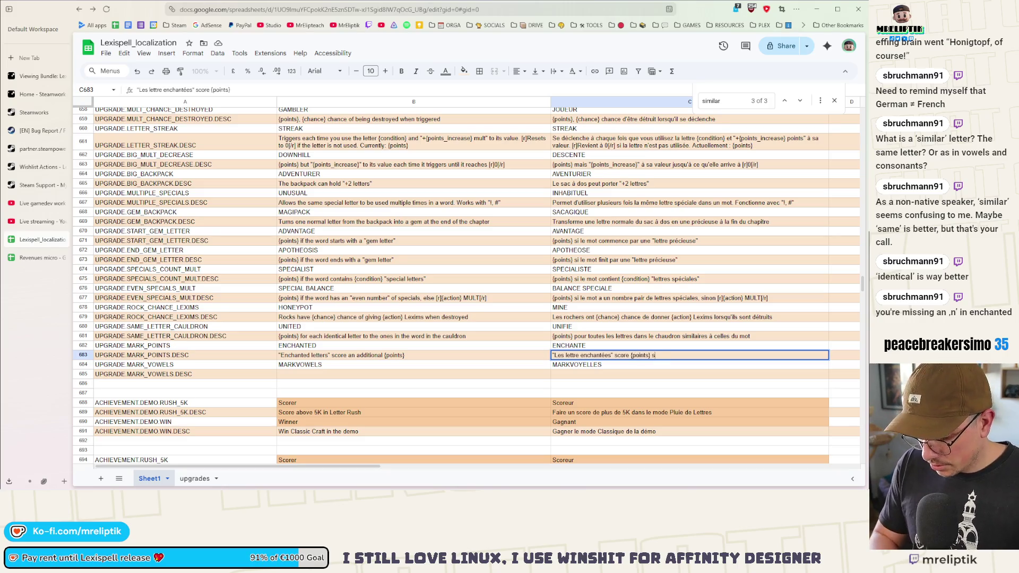
text(upplémentaires)
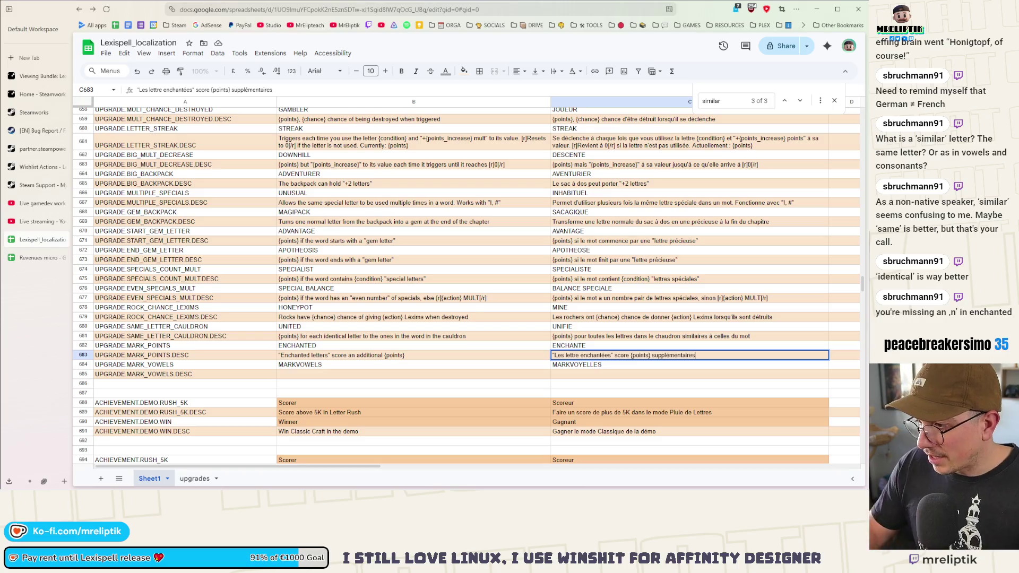
click(302, 376)
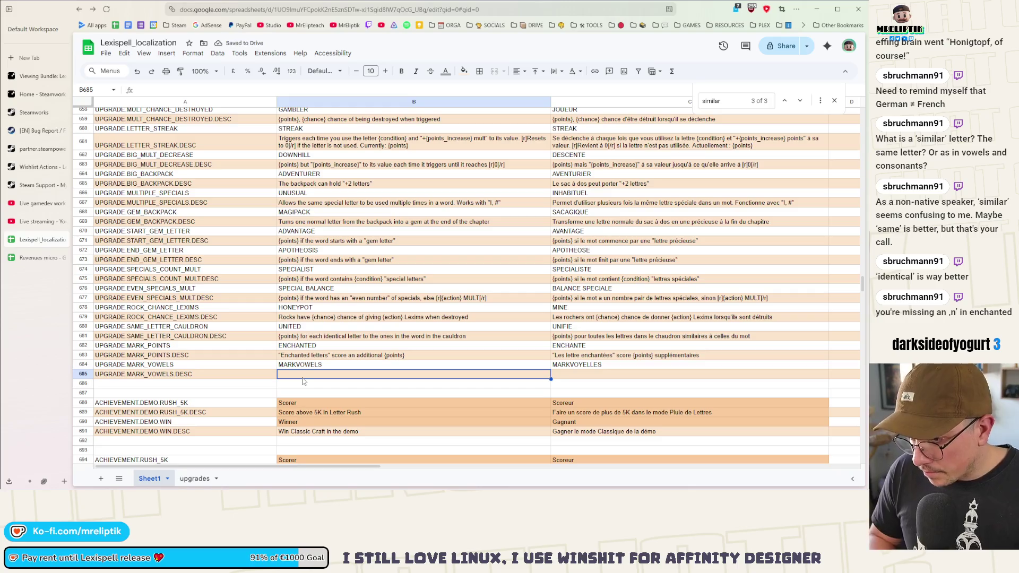
- Write B685's English text '"Enchanted vowels" score an additional {points}'
text("Echantter)
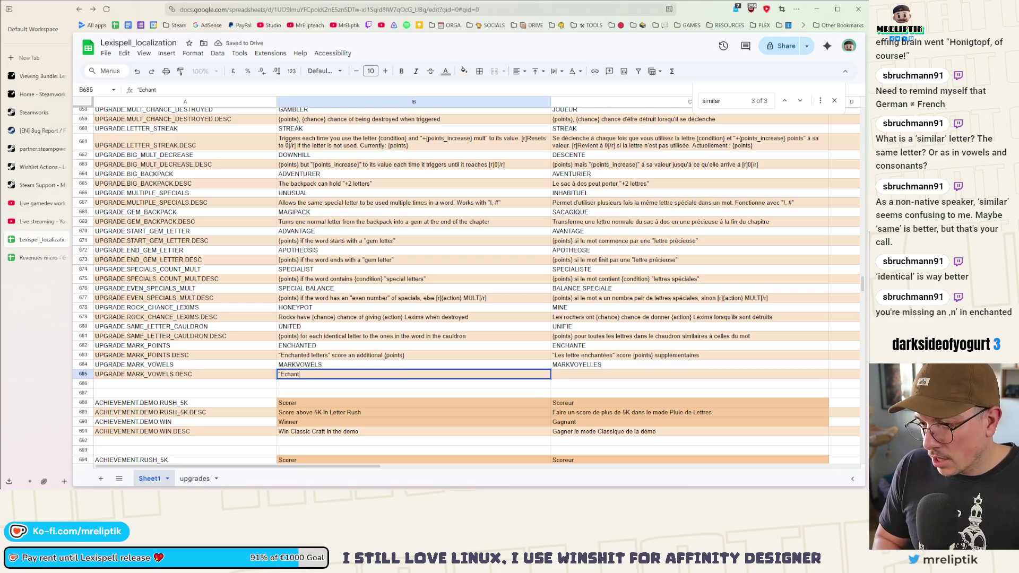
text( a)
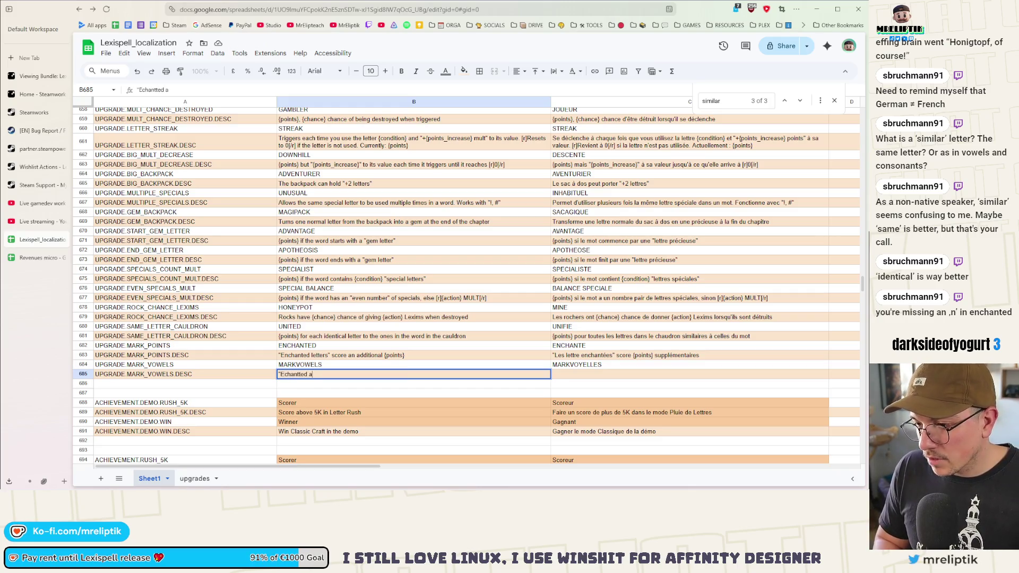
key(BackSpace)
key(BackSpace)
key(BackSpace)
key(BackSpace)
key(BackSpace)
key(BackSpace)
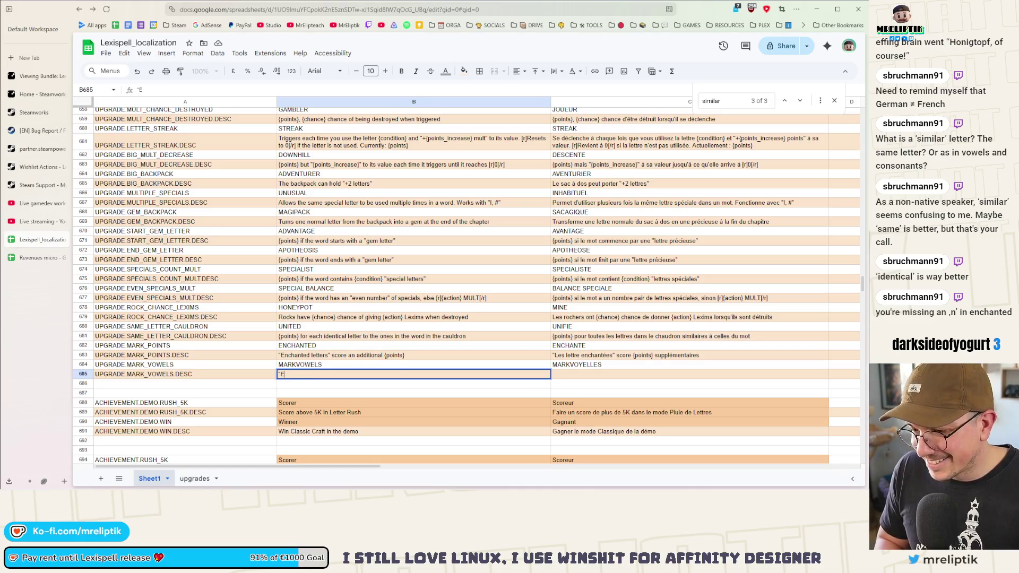
text(nchanted )
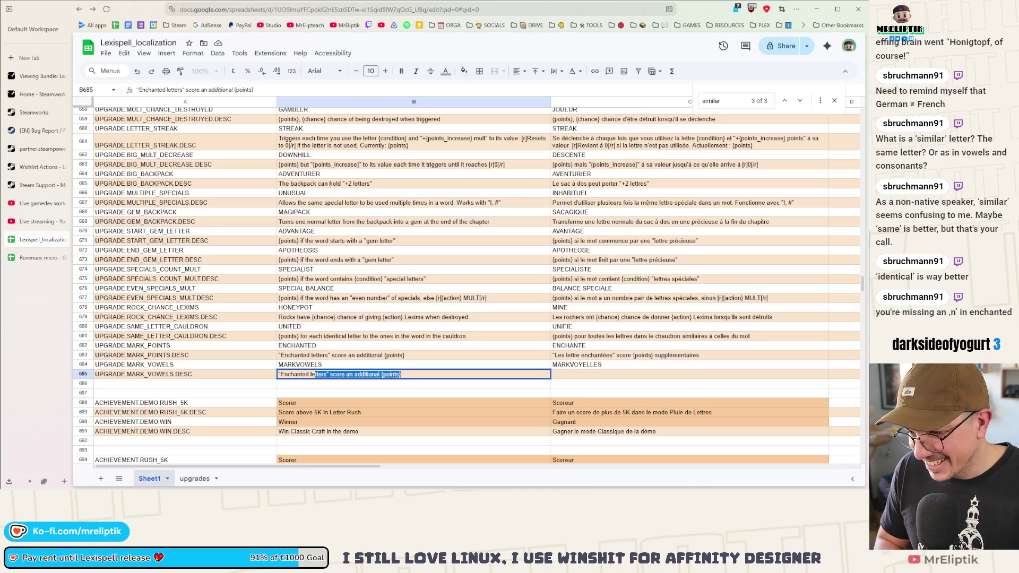
text(and vowels)
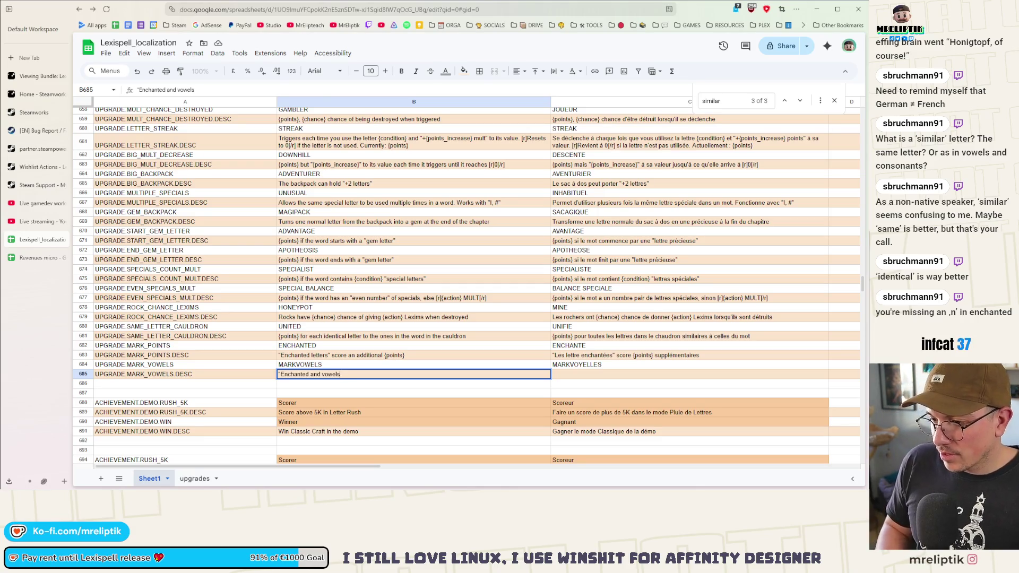
key(shift+Tab)
double_click(352, 373)
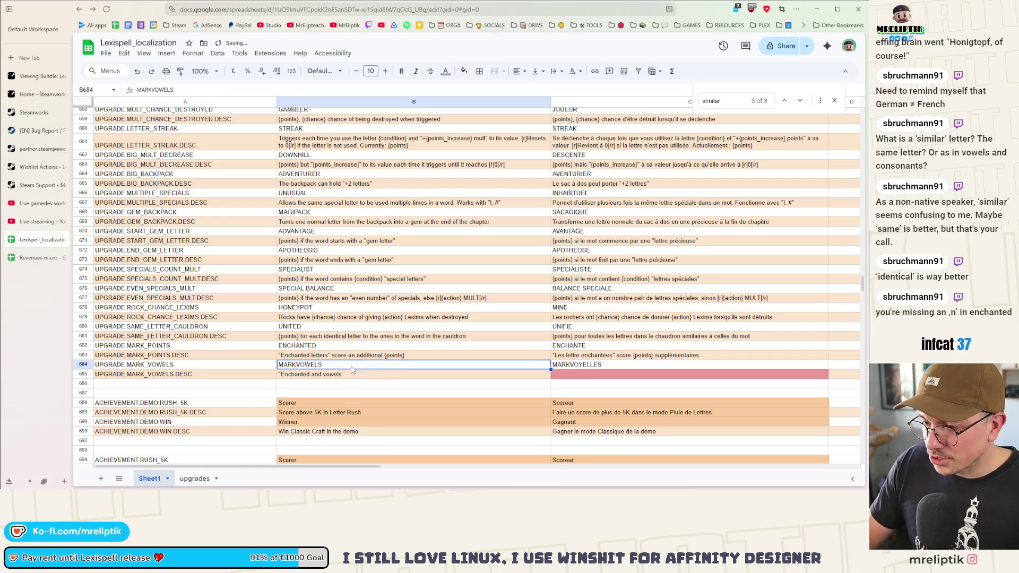
text(V)
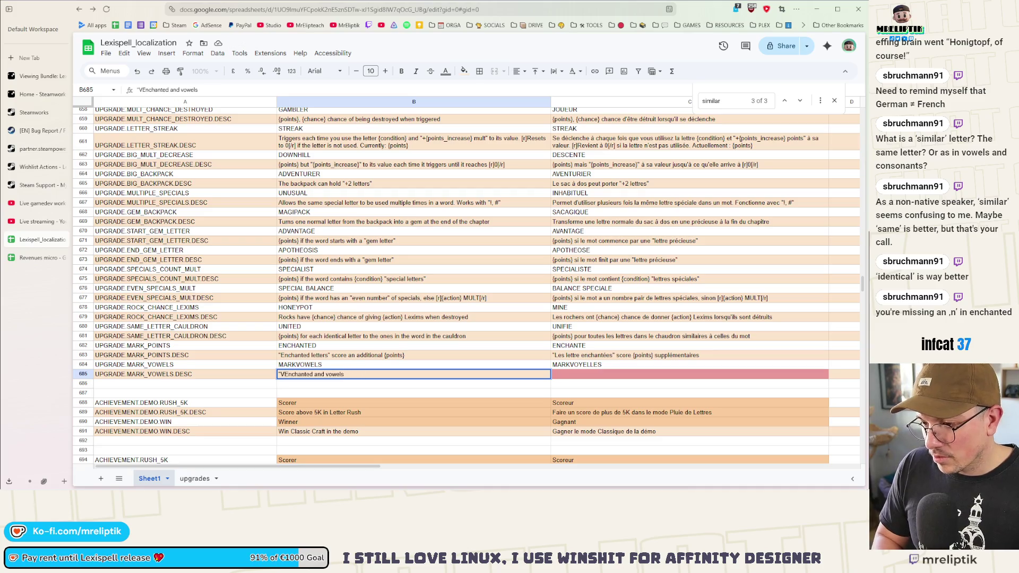
key(BackSpace)
key(BackSpace)
key(BackSpace)
key(BackSpace)
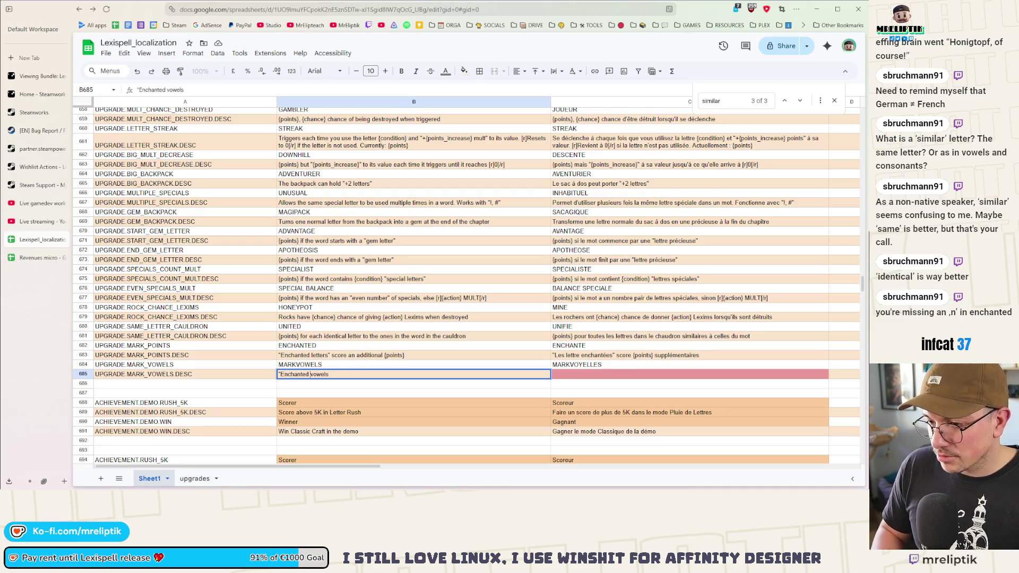
text(" score an a)
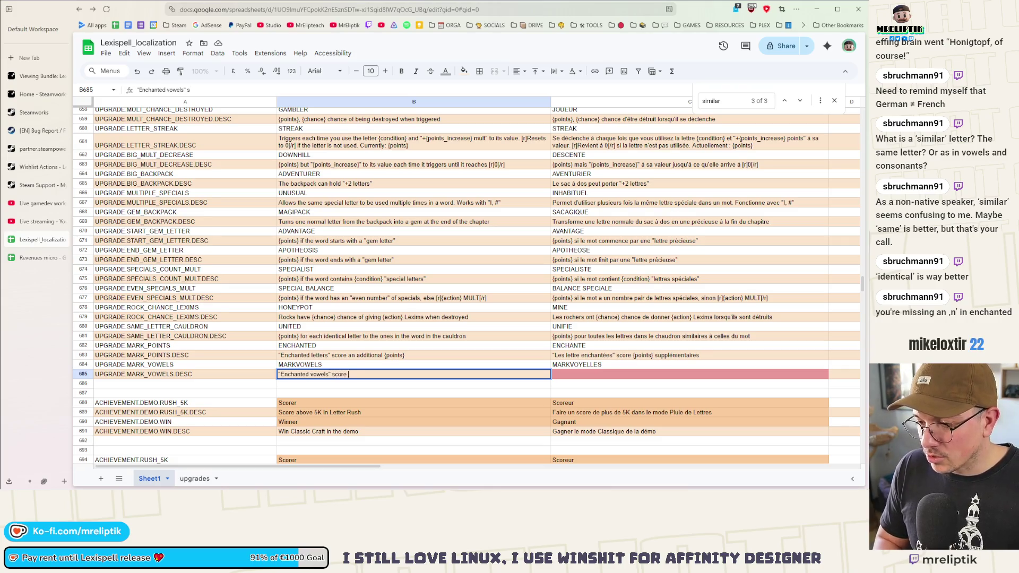
text(dditional {poin)
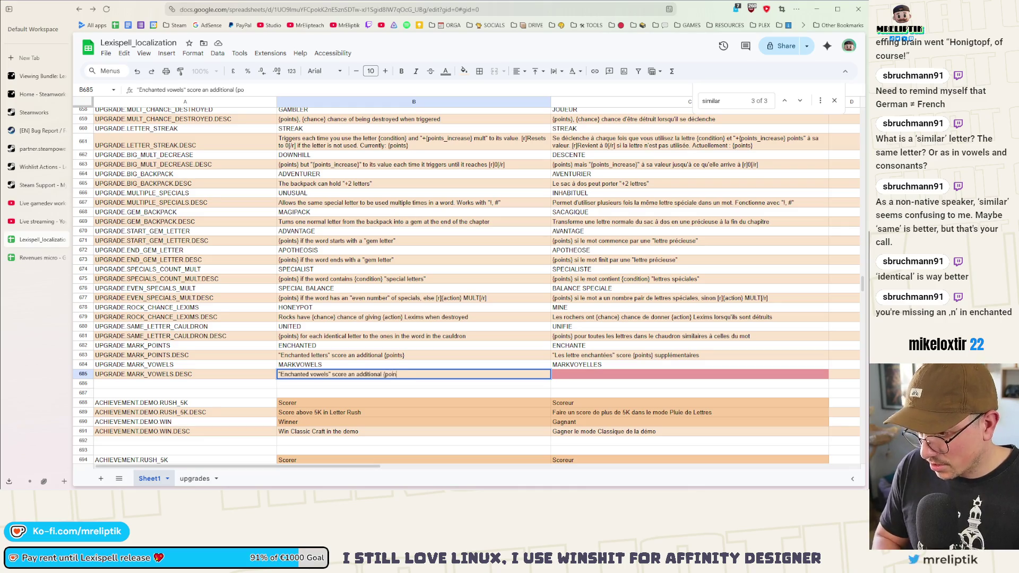
text(ts})
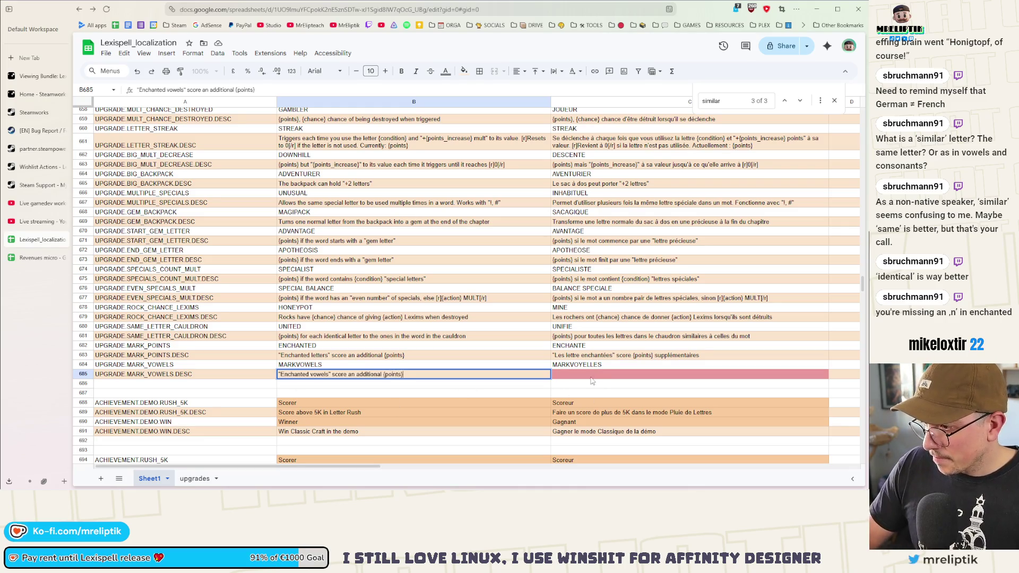
- Enter C685's French text '"Les voyelles enchantées" score {points} supplémentaires'
click(588, 376)
text(")
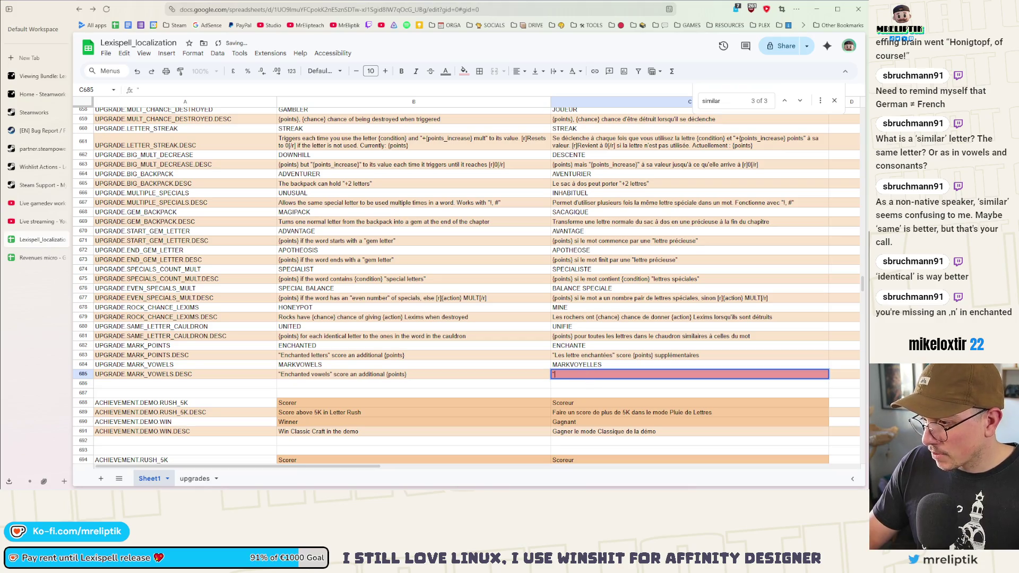
text(Les voyelles )
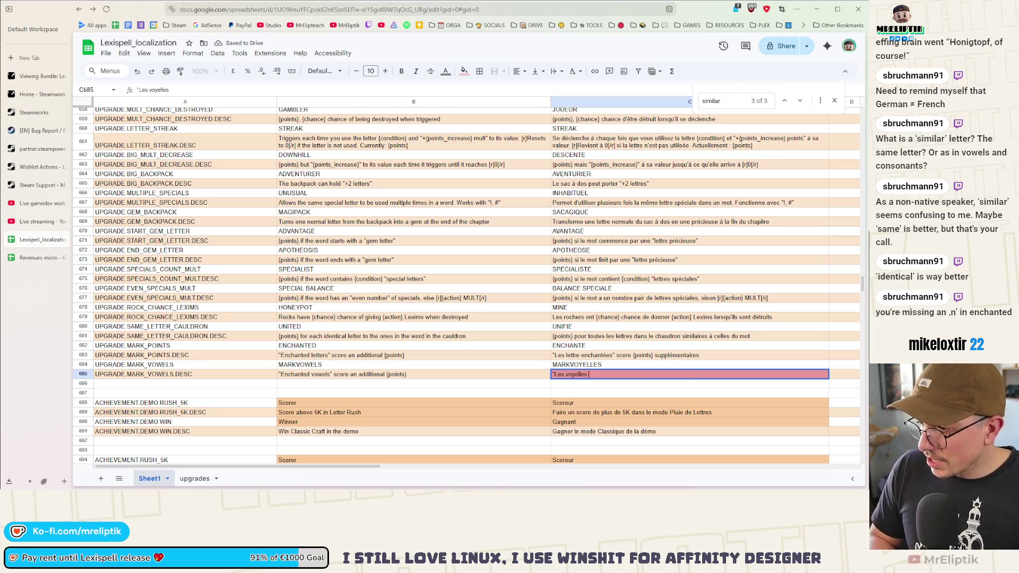
text(enchantées)
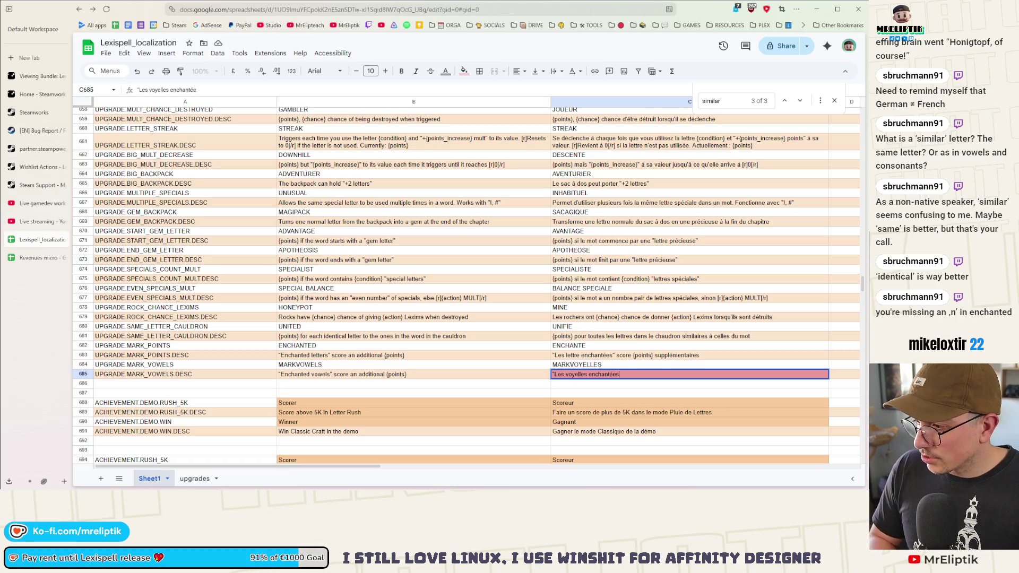
text(" score {)
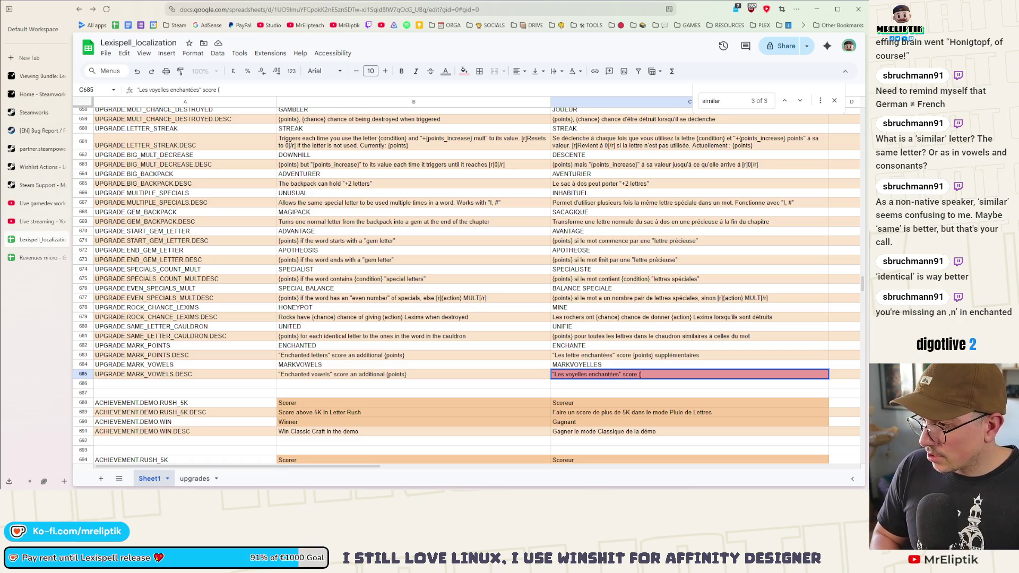
text(points} s)
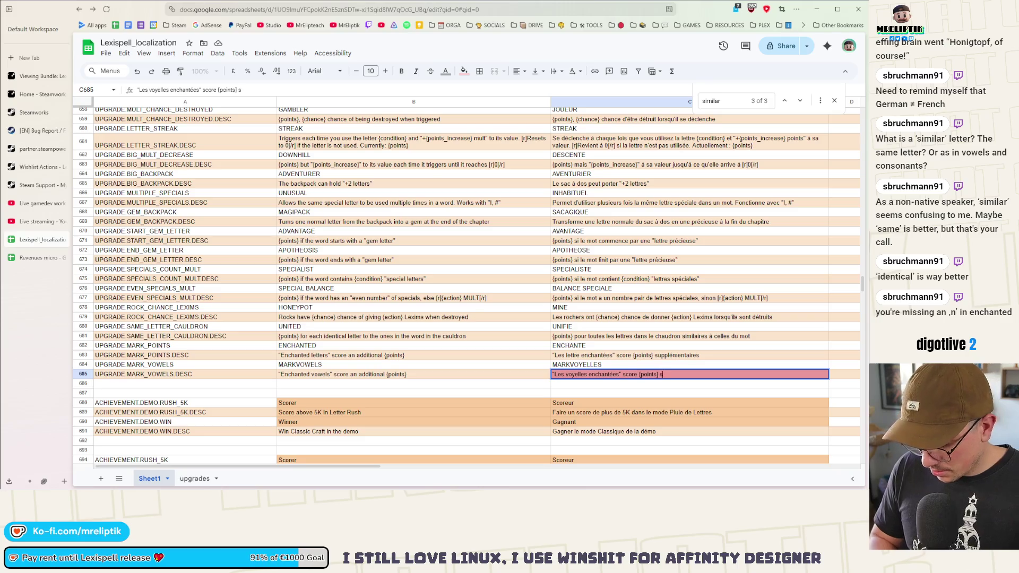
text(upplémentaires)
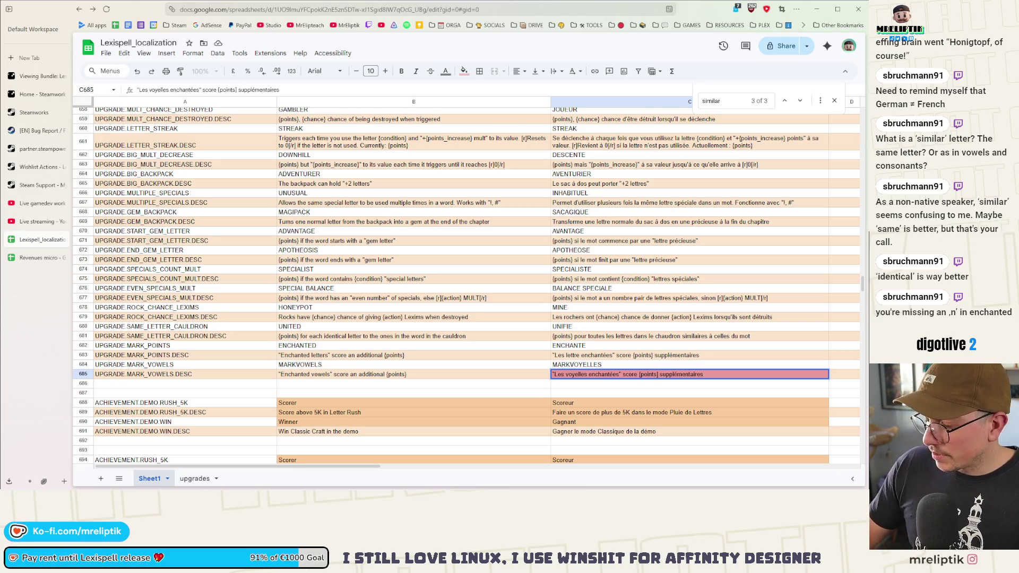
key(Return)
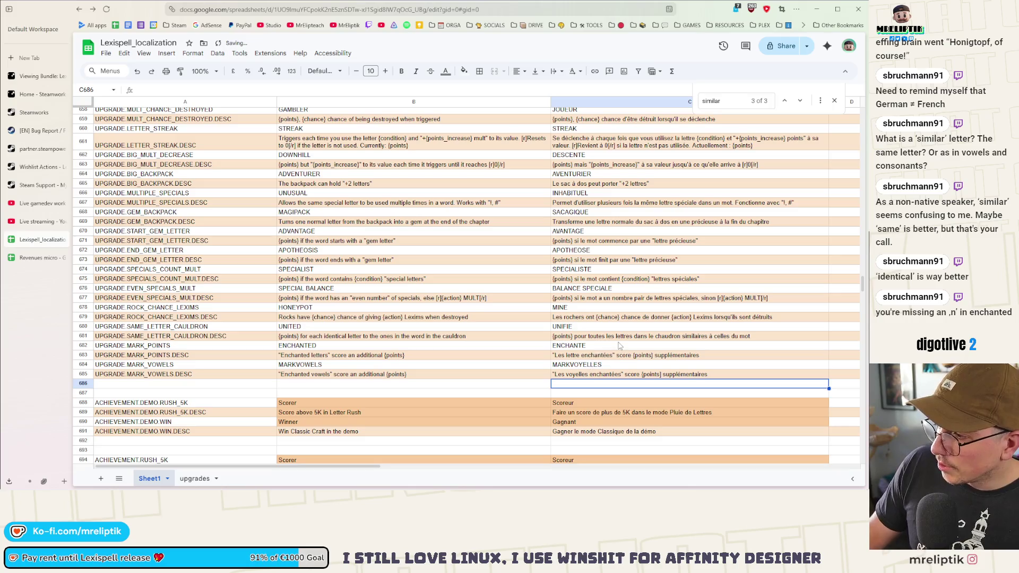
click(620, 346)
click(305, 338)
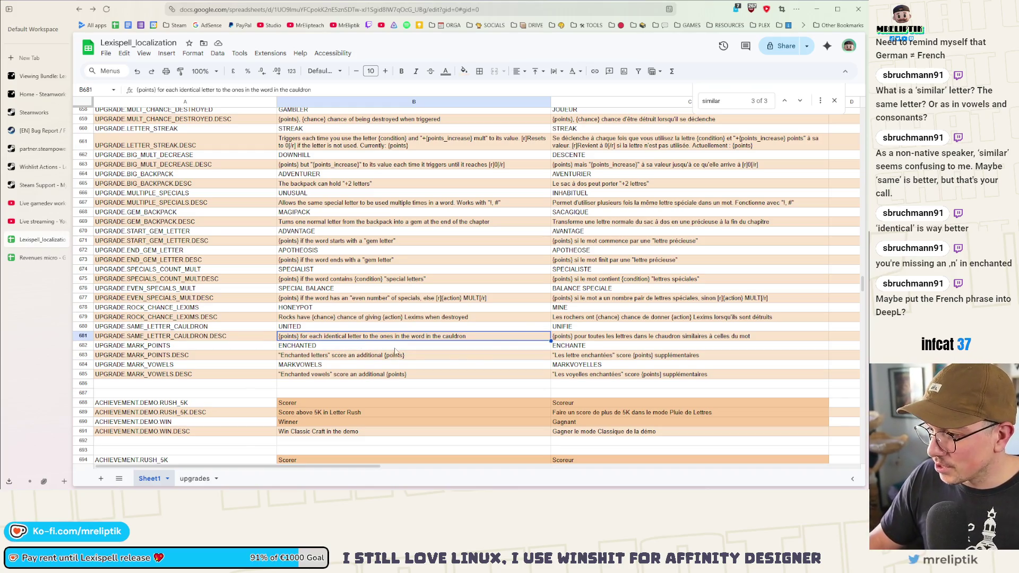
key(ctrl+c)
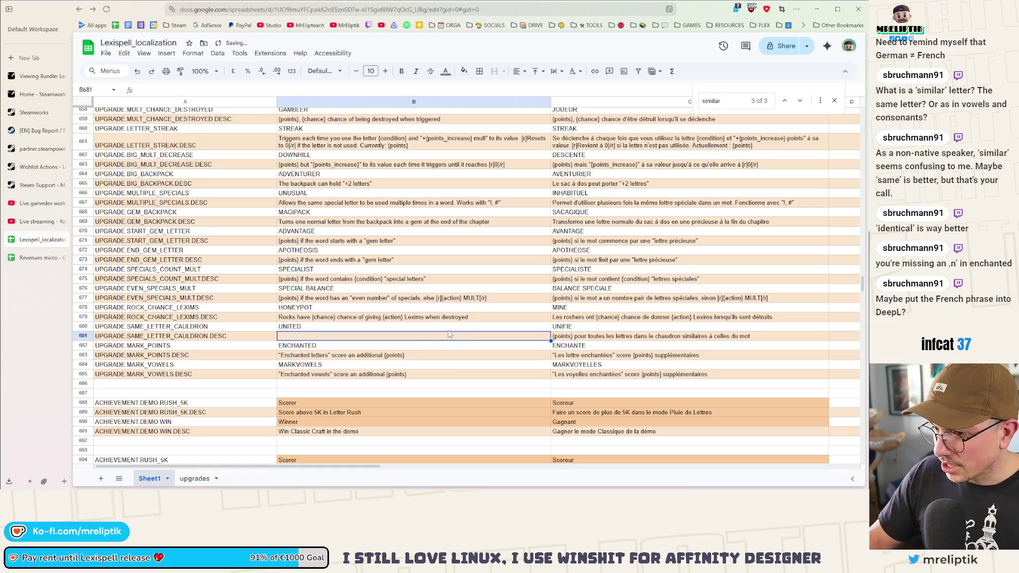
- Replace B681 with =GOOGLETRANSLATE(C681, "fr", "en") to translate the French cauldron text
key(Delete)
text(=)
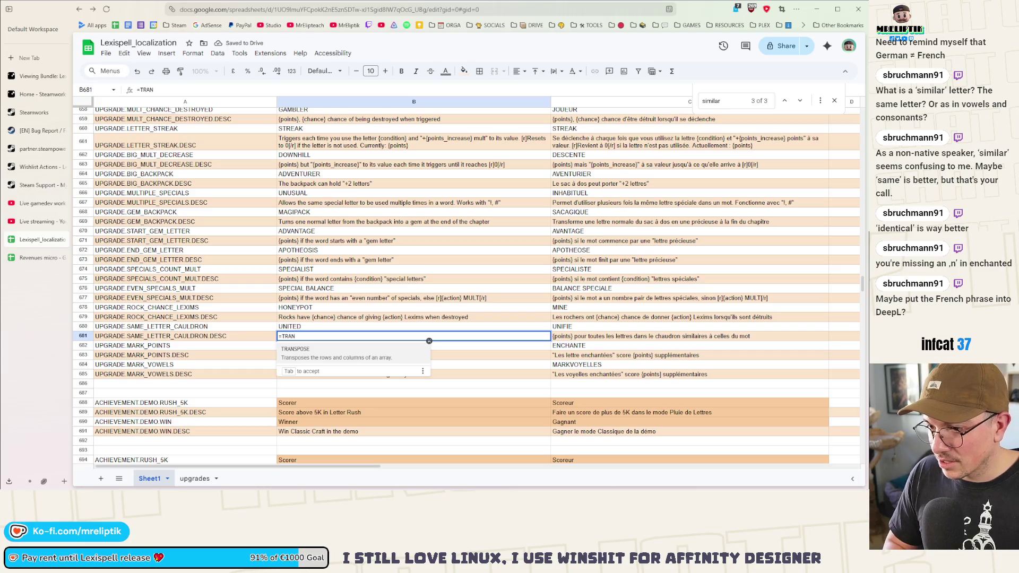
text(T)
key(BackSpace)
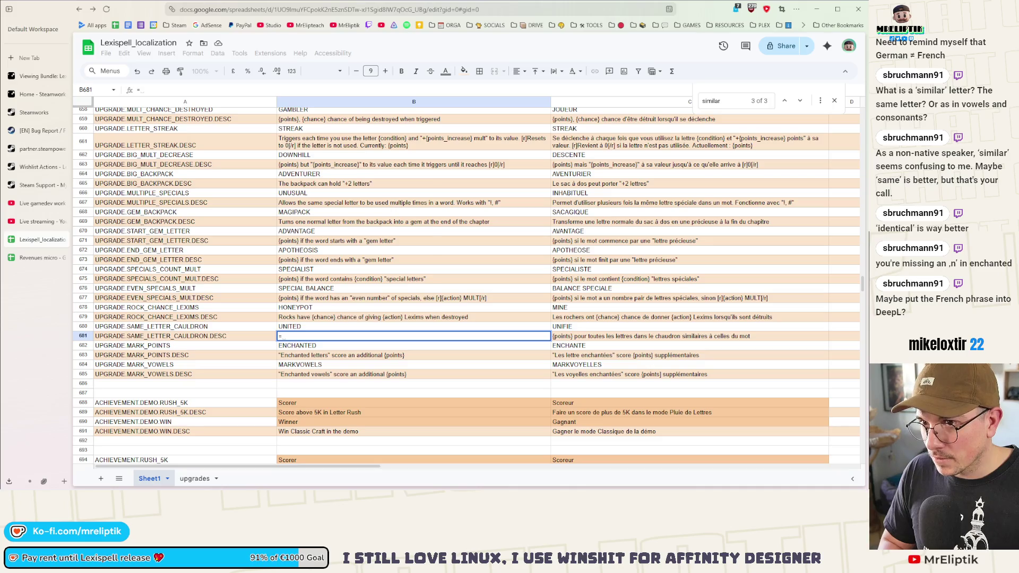
text(TRAN)
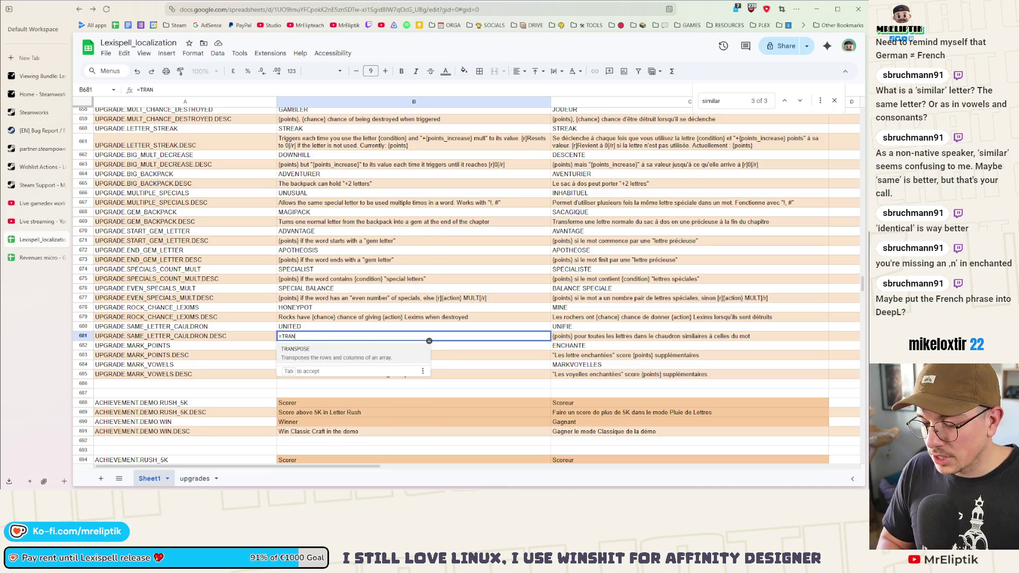
key(BackSpace)
key(BackSpace)
key(BackSpace)
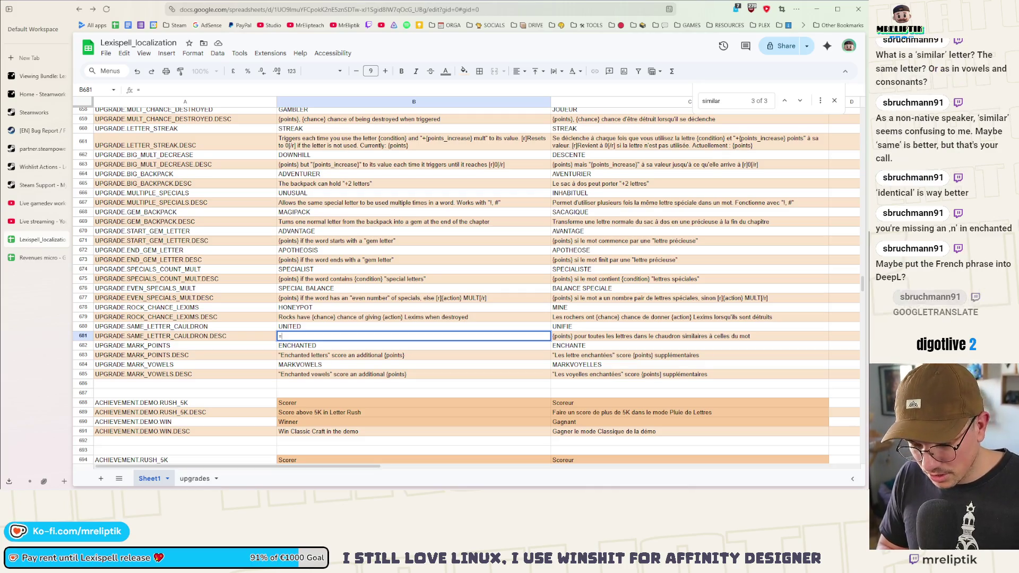
text(GOOG)
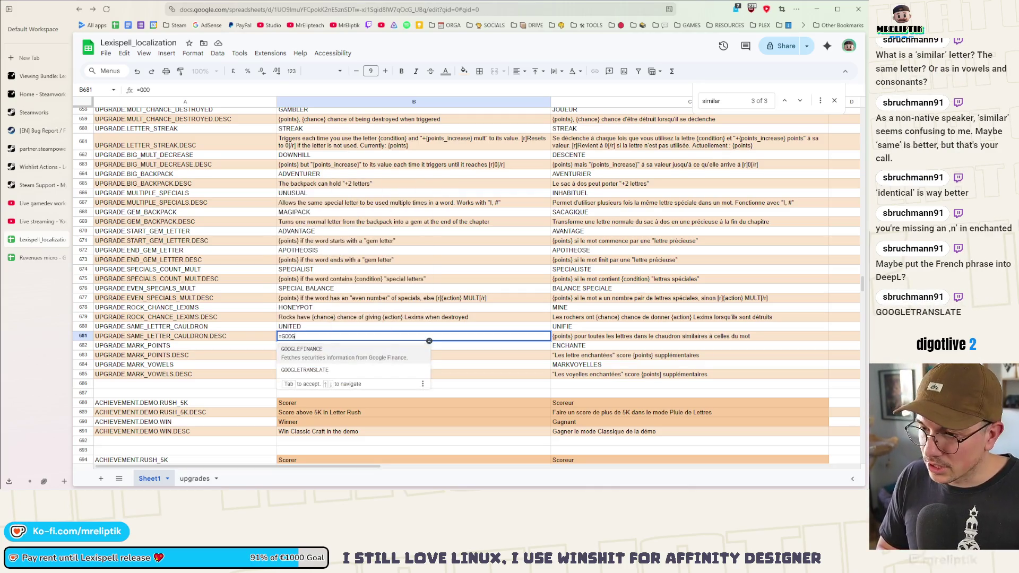
key(Down)
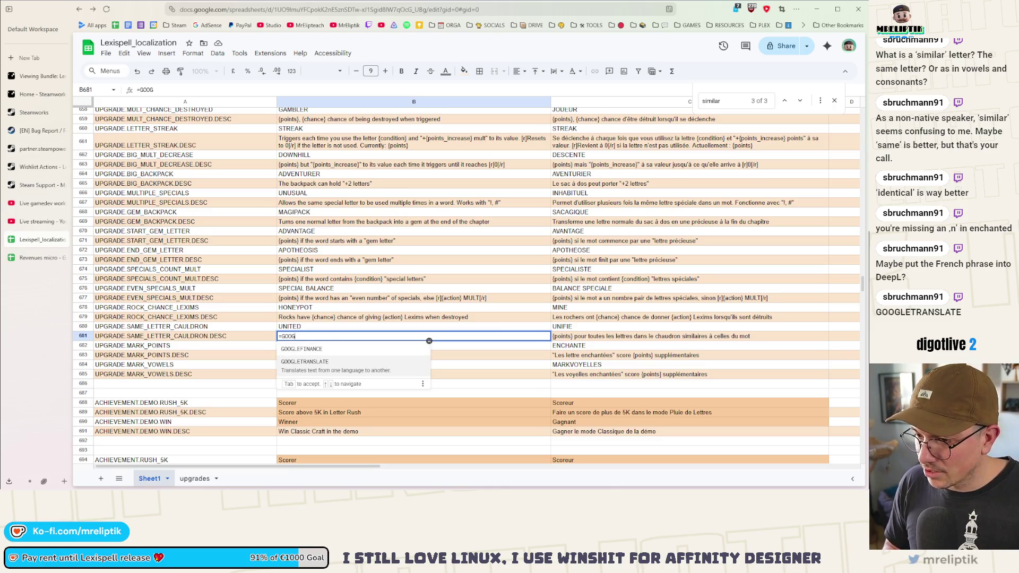
key(Tab)
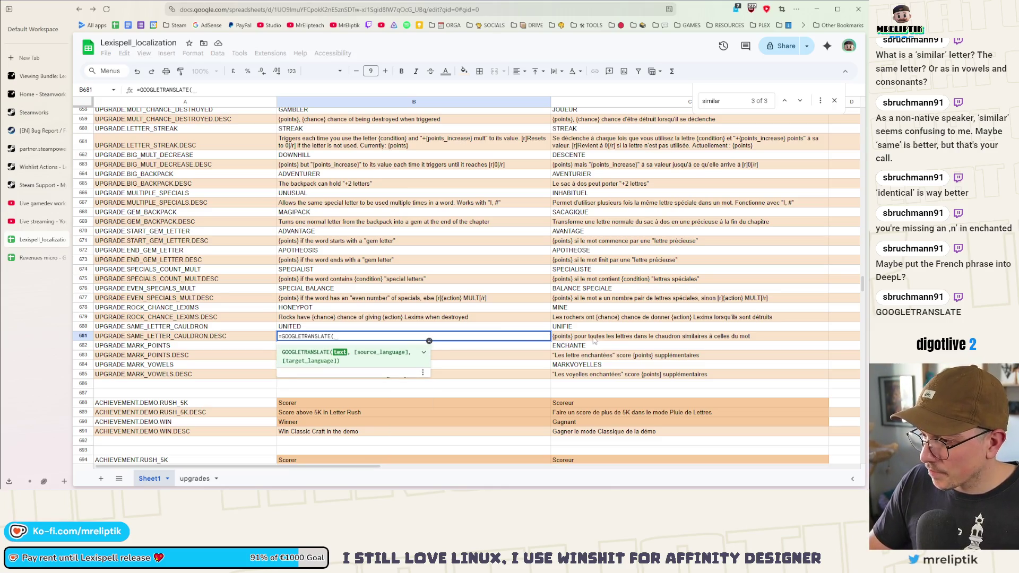
key(Right)
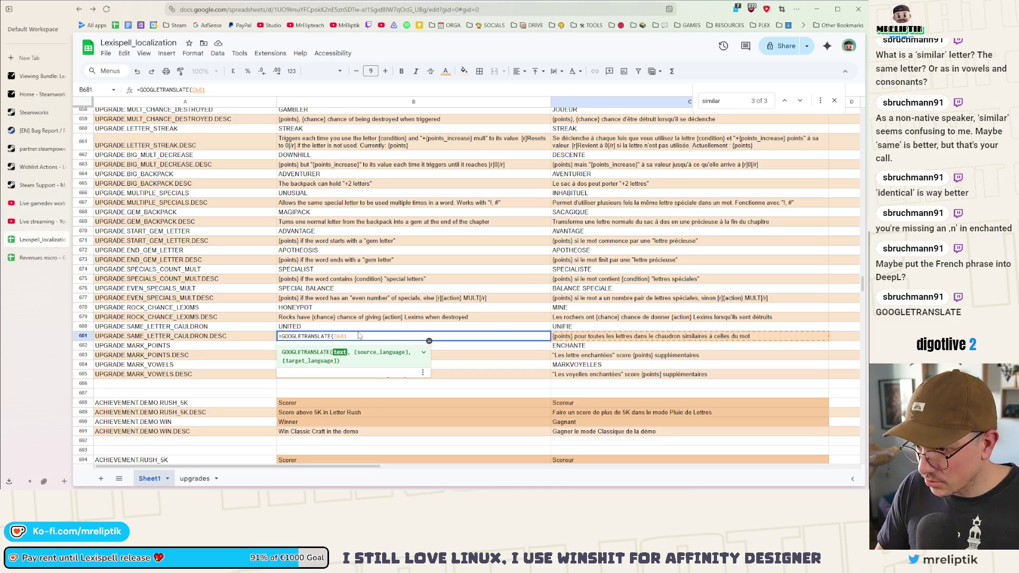
text(, "fr")
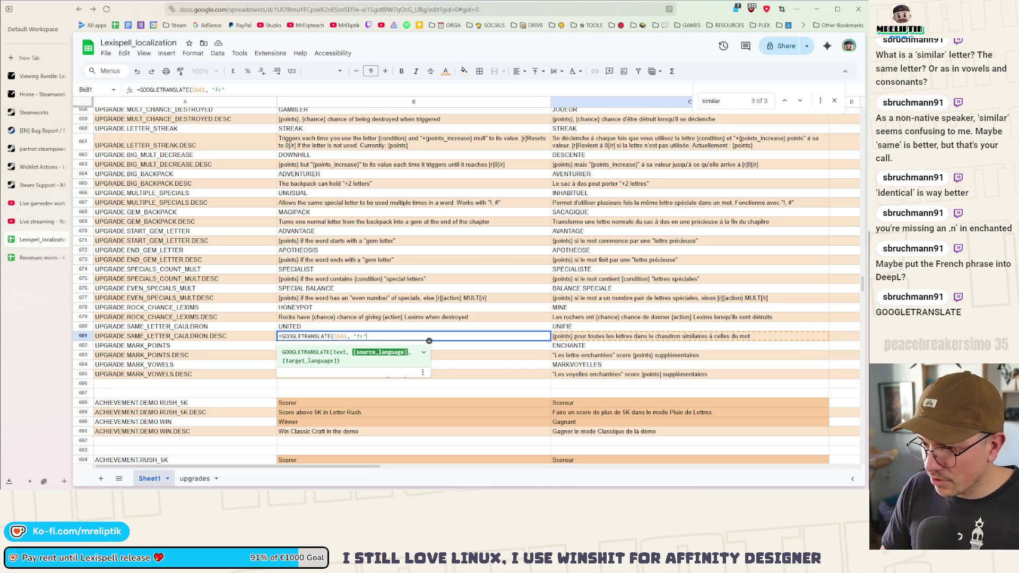
text(, "en)
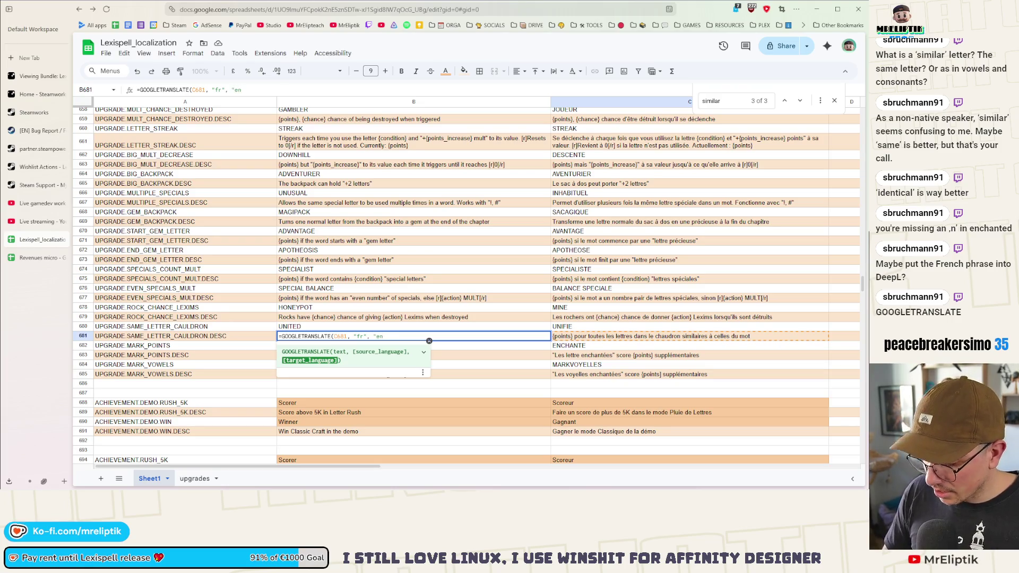
key(Return)
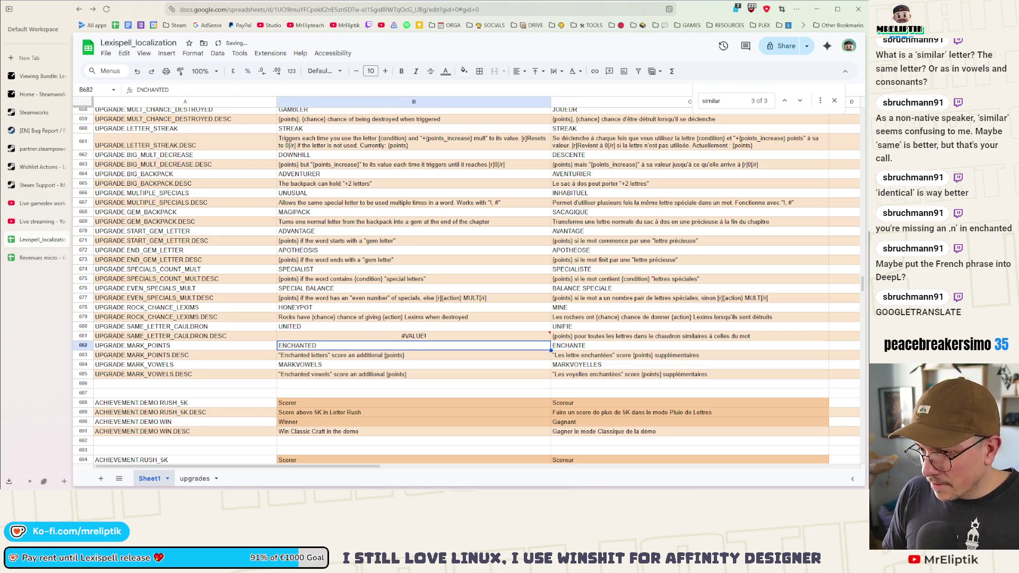
- Remove the stray parenthesis from B681's GOOGLETRANSLATE formula so it returns English text
click(332, 338)
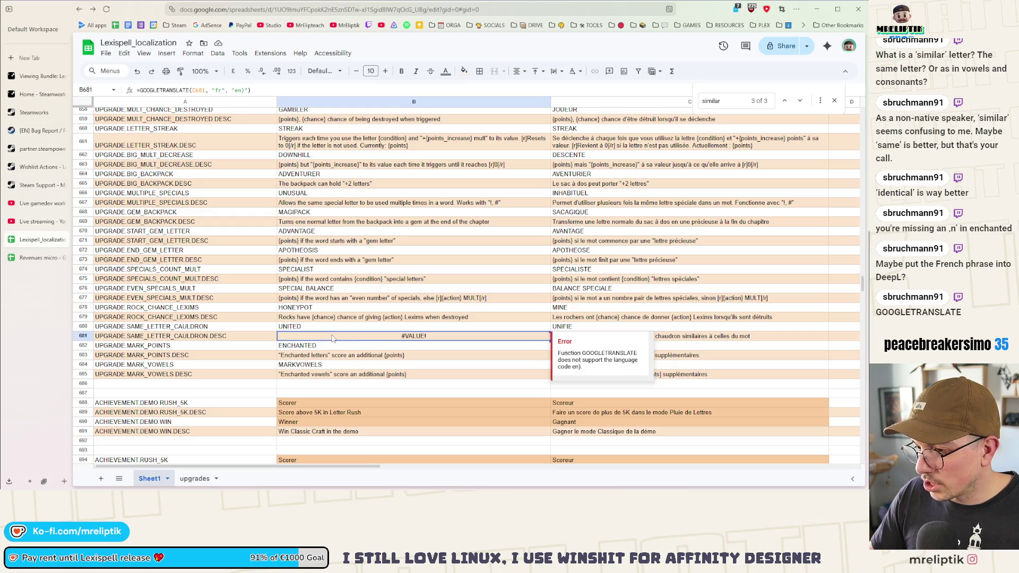
double_click(352, 338)
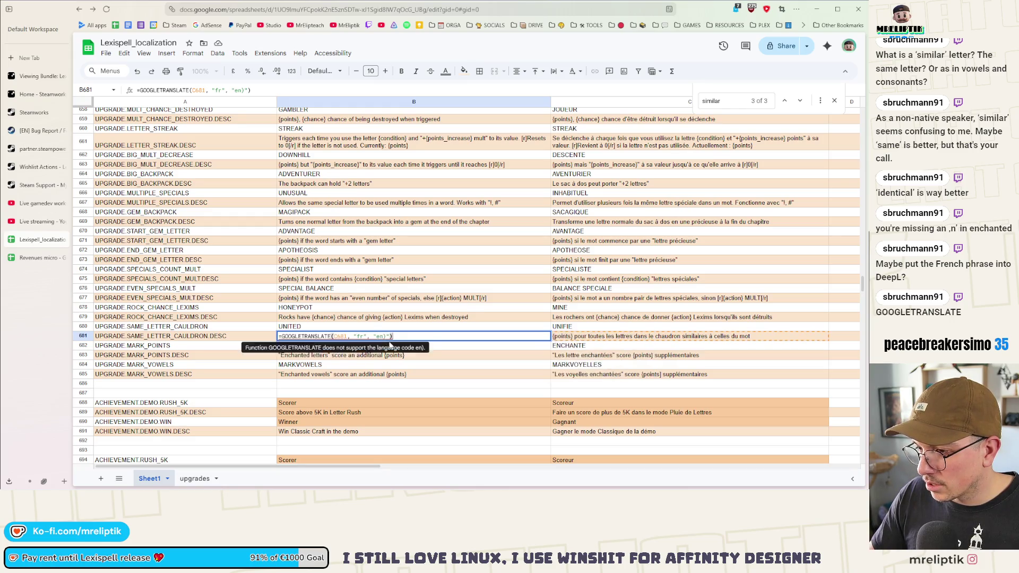
key(Left)
key(Left)
key(BackSpace)
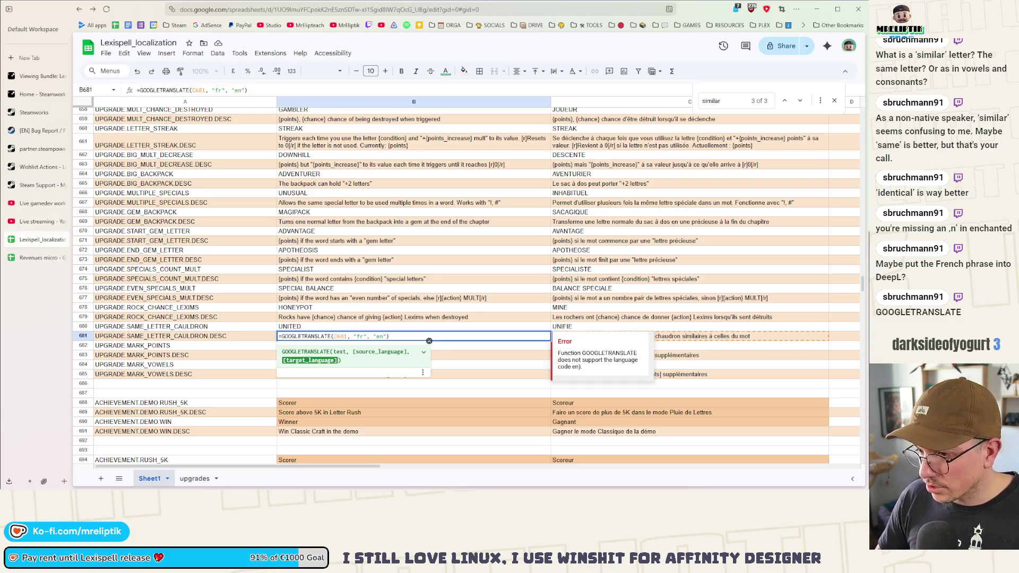
key(Return)
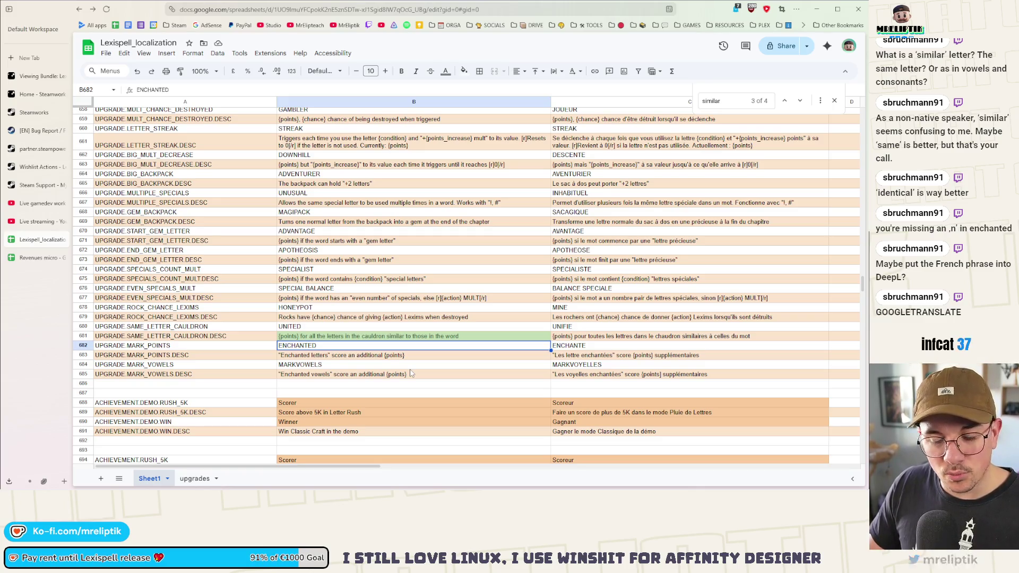
click(401, 341)
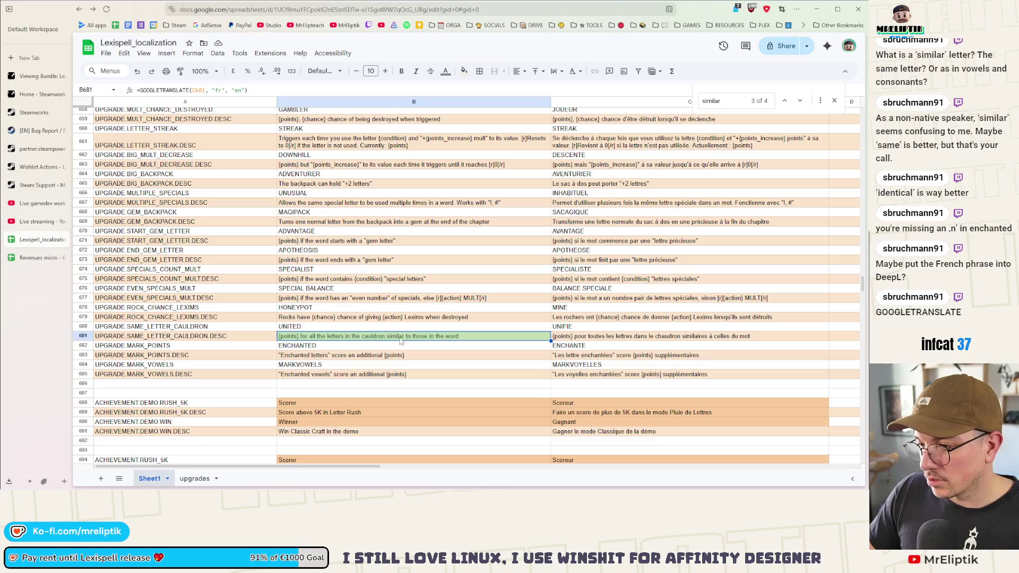
- Copy B681 and paste it back as values only, keeping the English translation as plain text
double_click(400, 340)
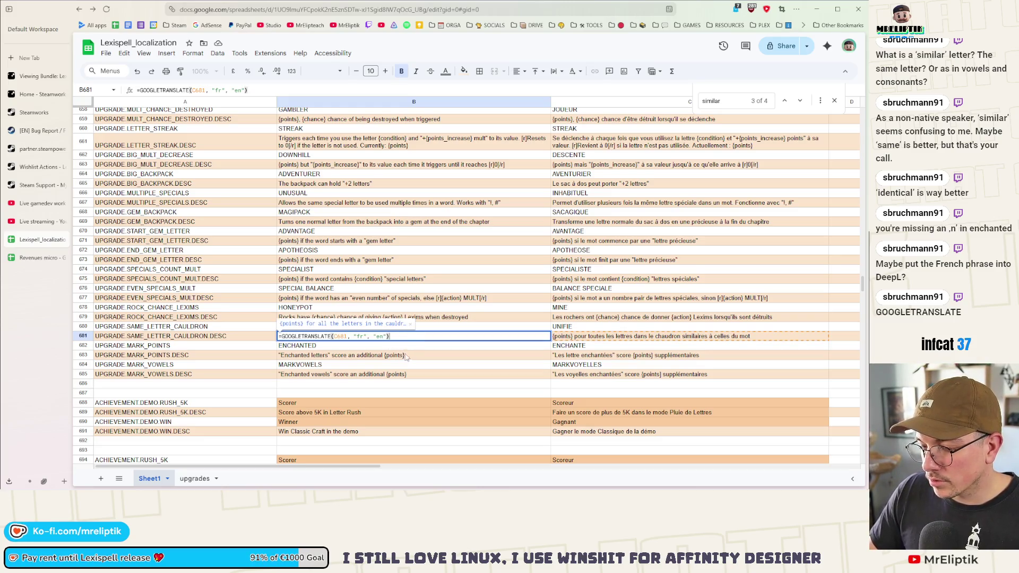
key(Return)
click(390, 340)
key(ctrl+c)
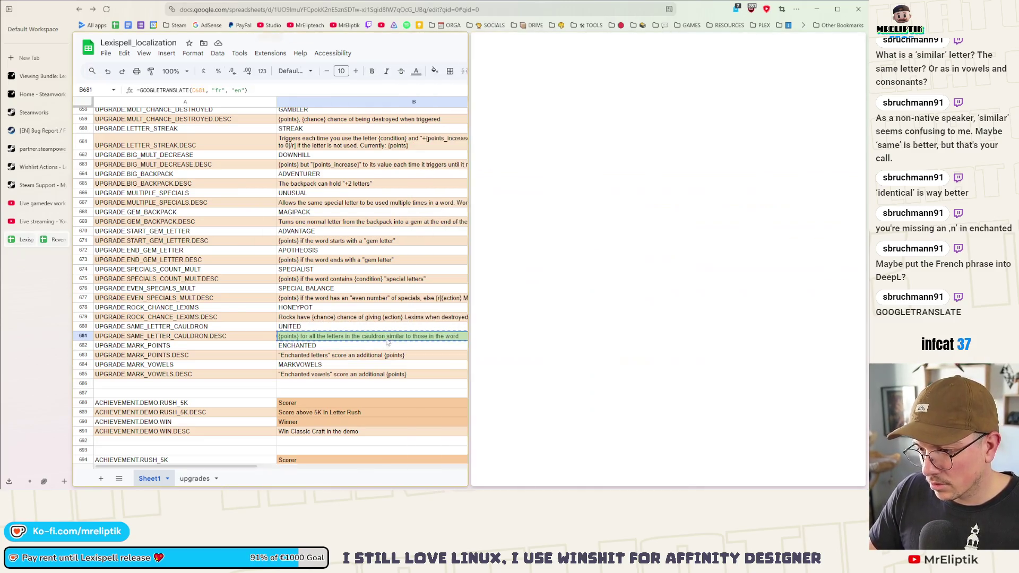
key(ctrl+f)
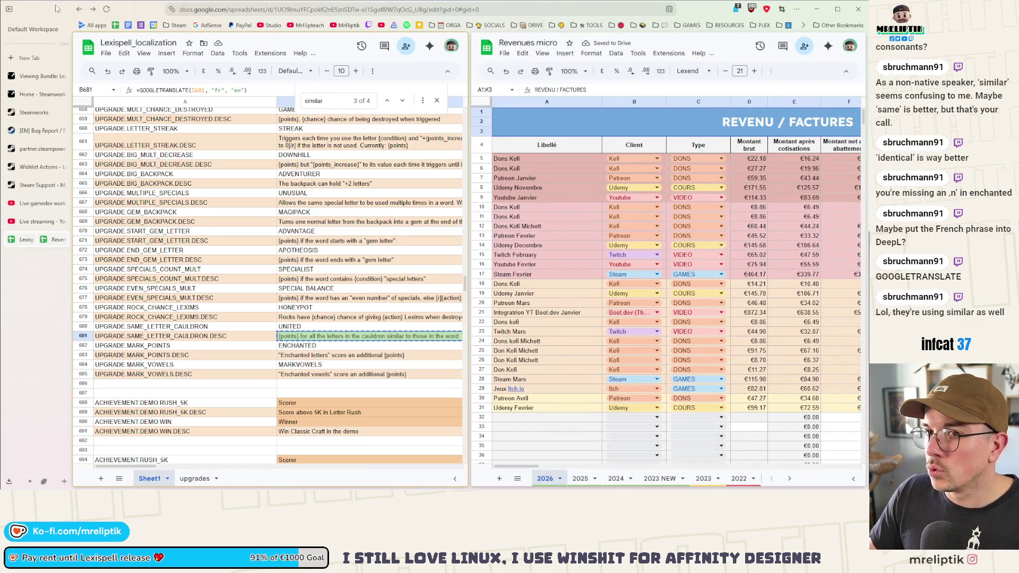
key(alt+Tab)
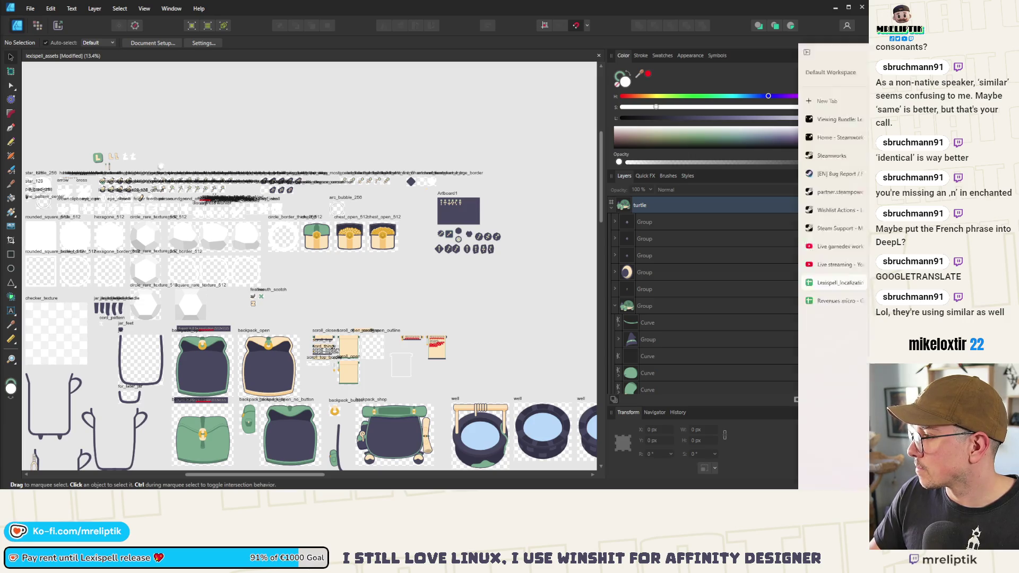
key(alt+Tab)
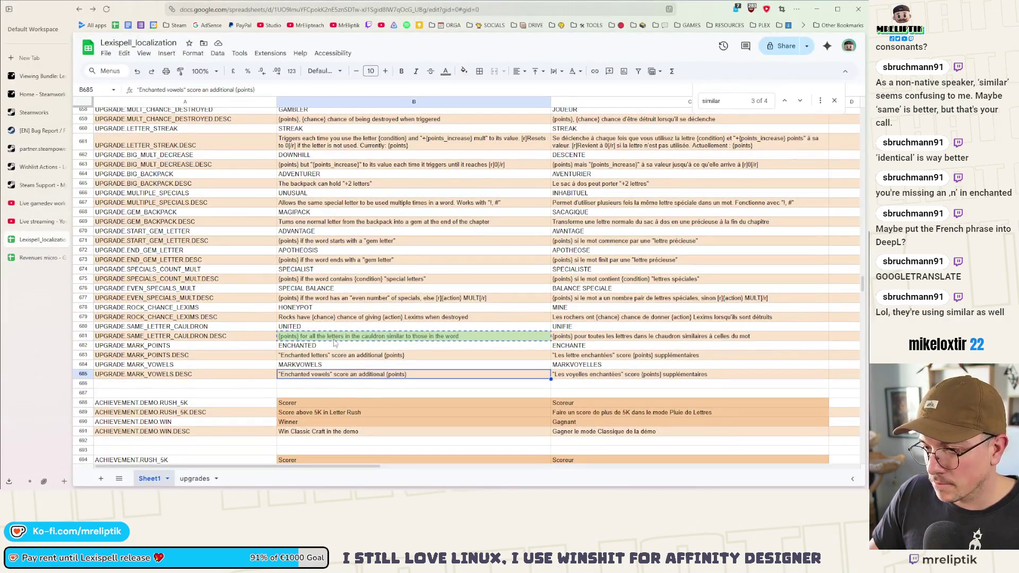
key(ctrl+shift+v)
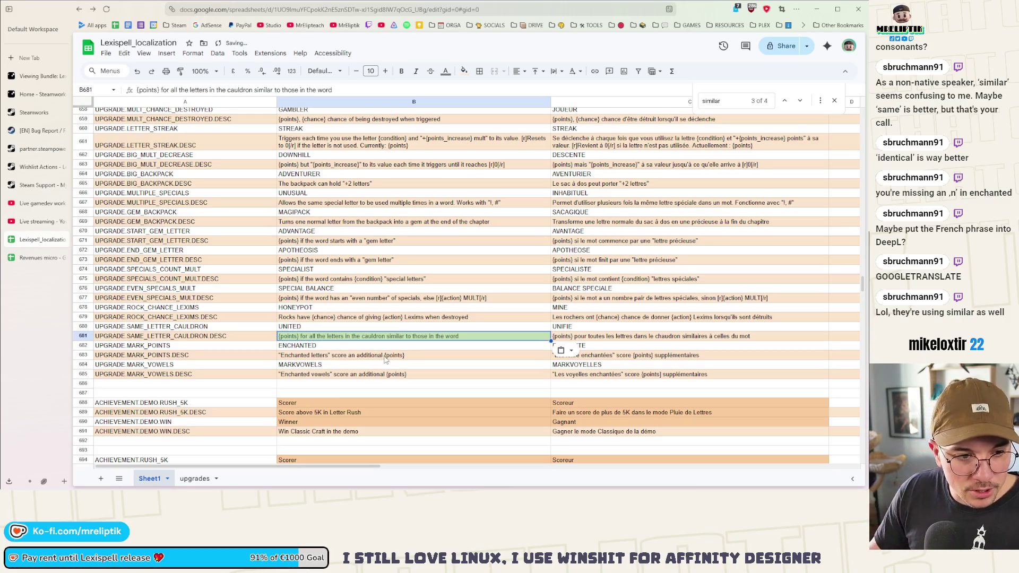
click(687, 337)
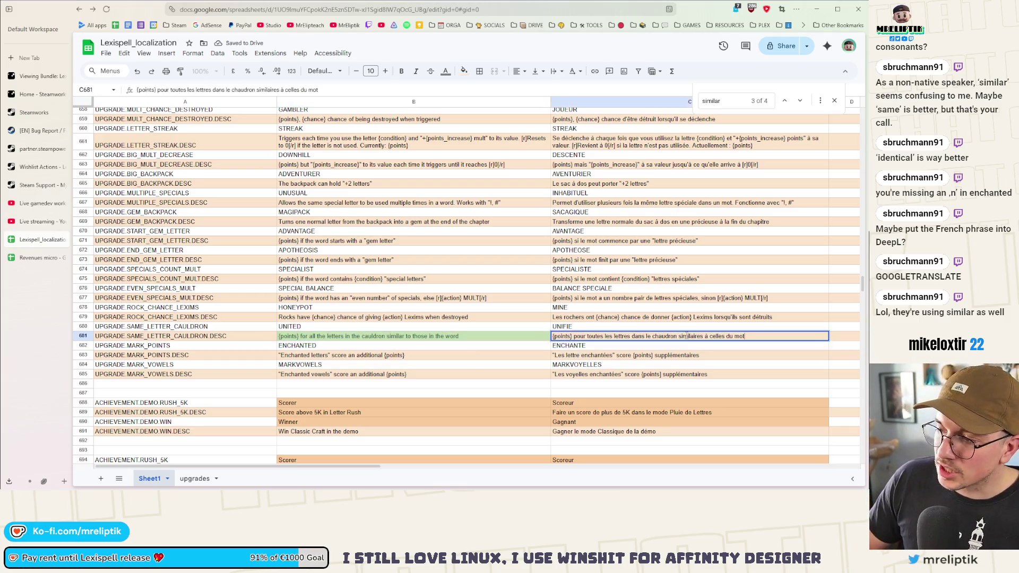
- Delete the leftover word 'similar' from B681's English cauldron description
click(395, 336)
text(present)
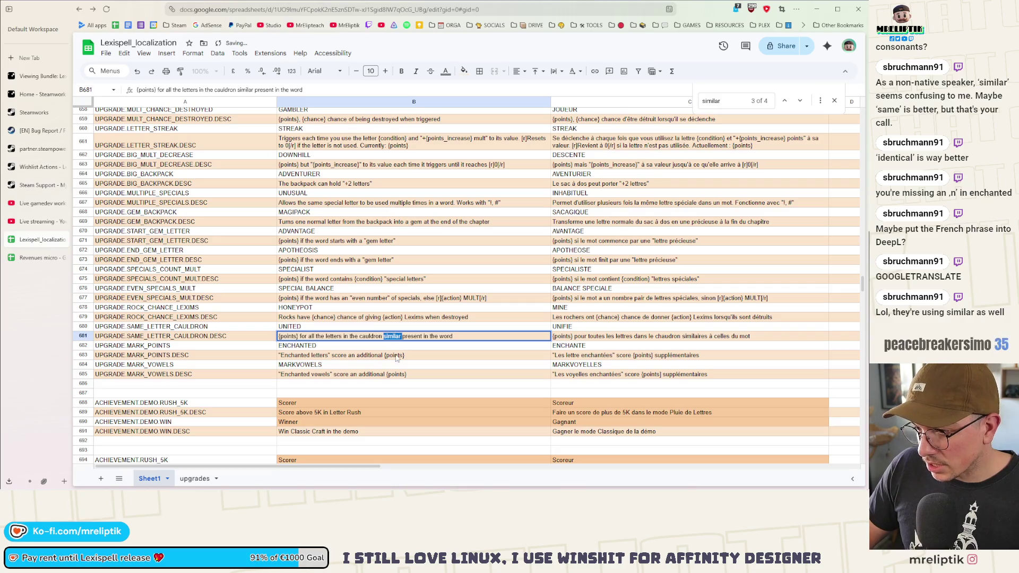
key(BackSpace)
key(Return)
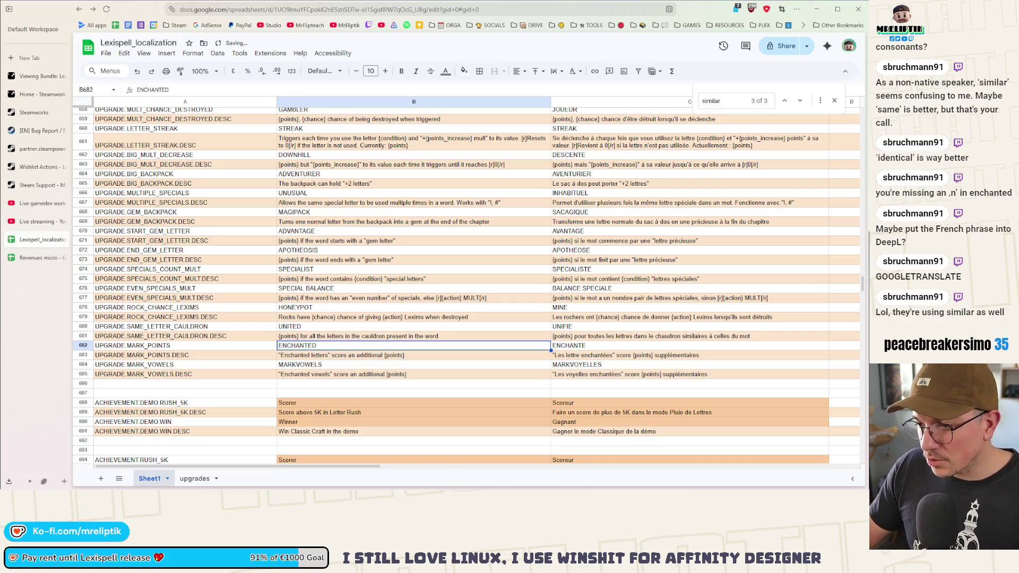
click(381, 368)
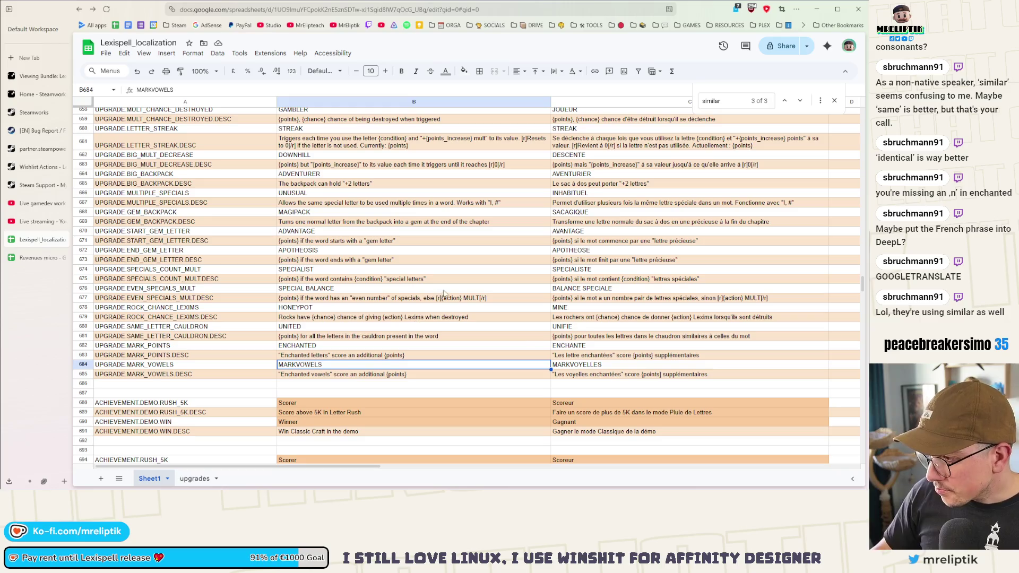
- In C681, change 'dans' to 'du' and 'similaires' to 'présentes'
click(639, 337)
double_click(639, 337)
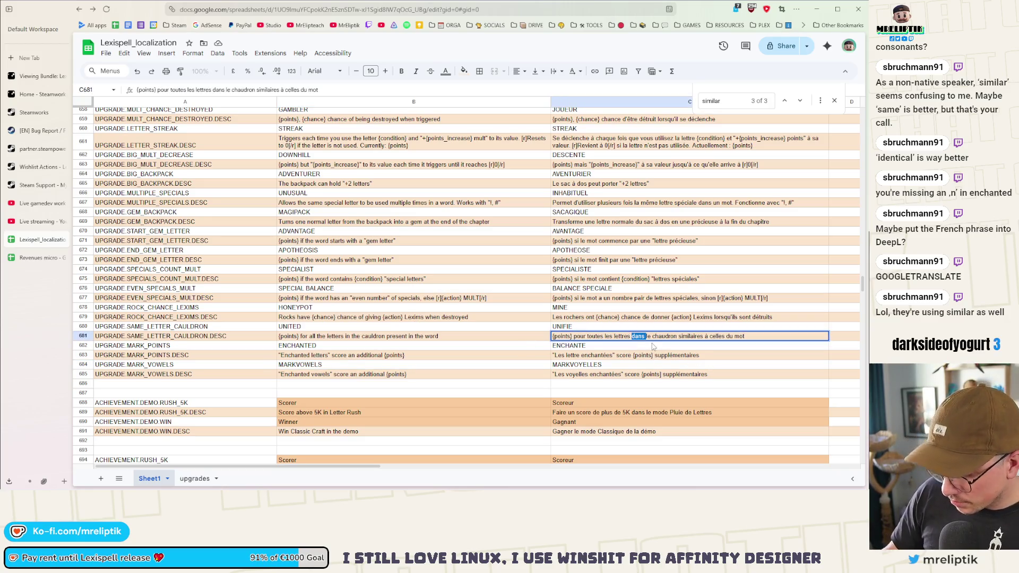
text(du)
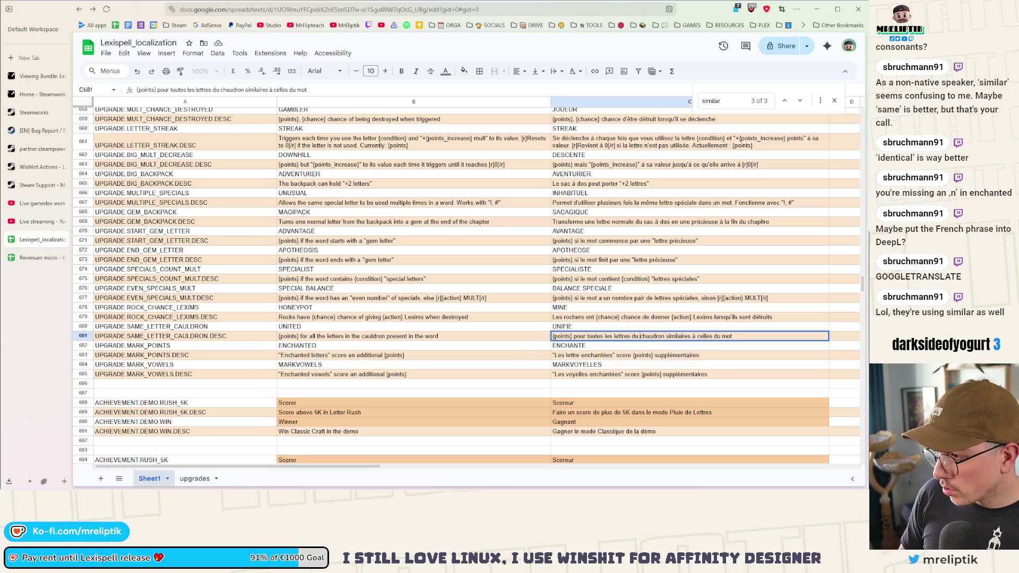
double_click(690, 336)
text(présentes)
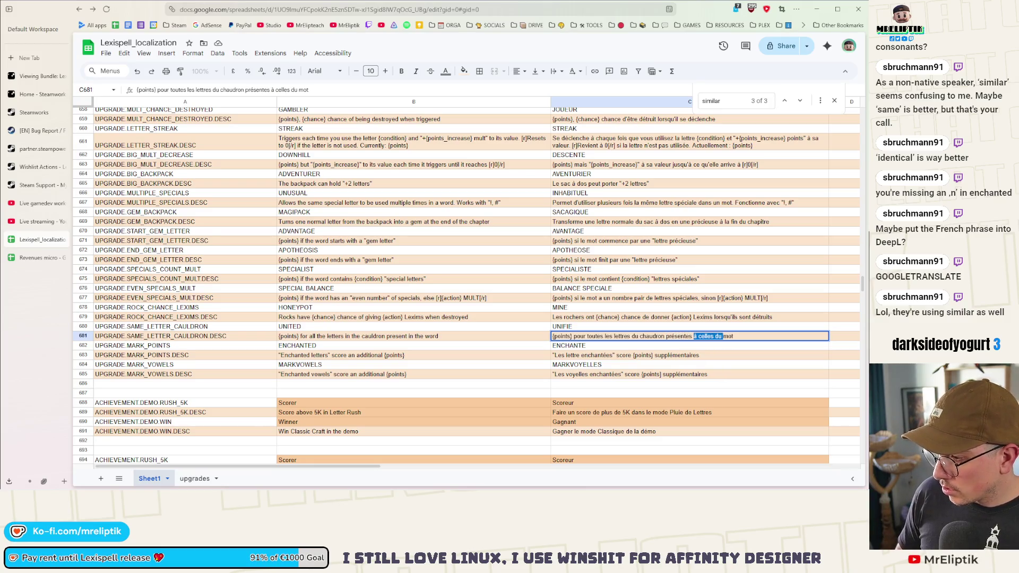
key(Return)
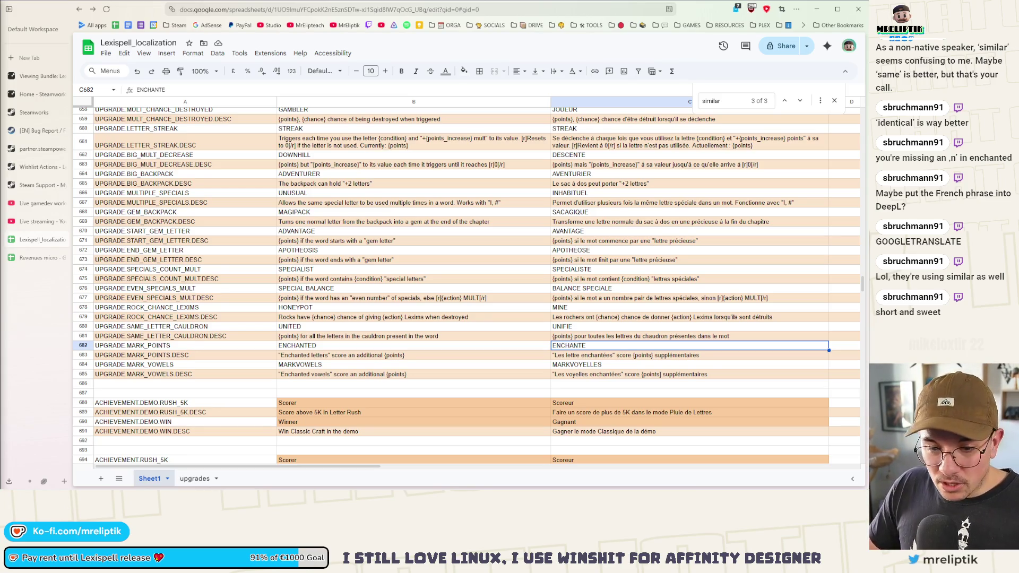
- Select cell B683, the Enchanted letters description, leaving row 681's French text committed
click(460, 356)
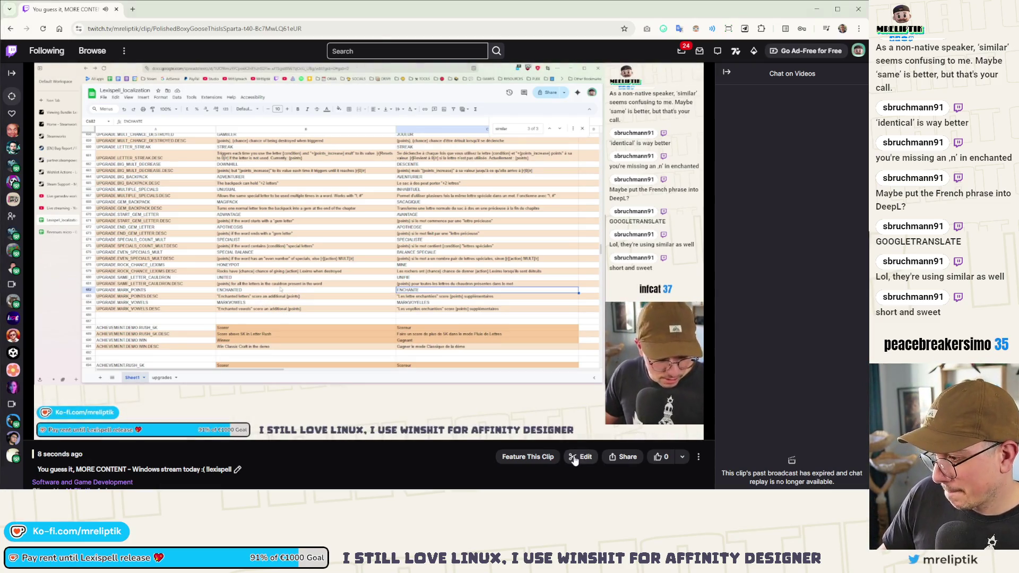
- Trim the new clip in Twitch's editor to run 1:04–1:26, about 22 seconds
click(580, 457)
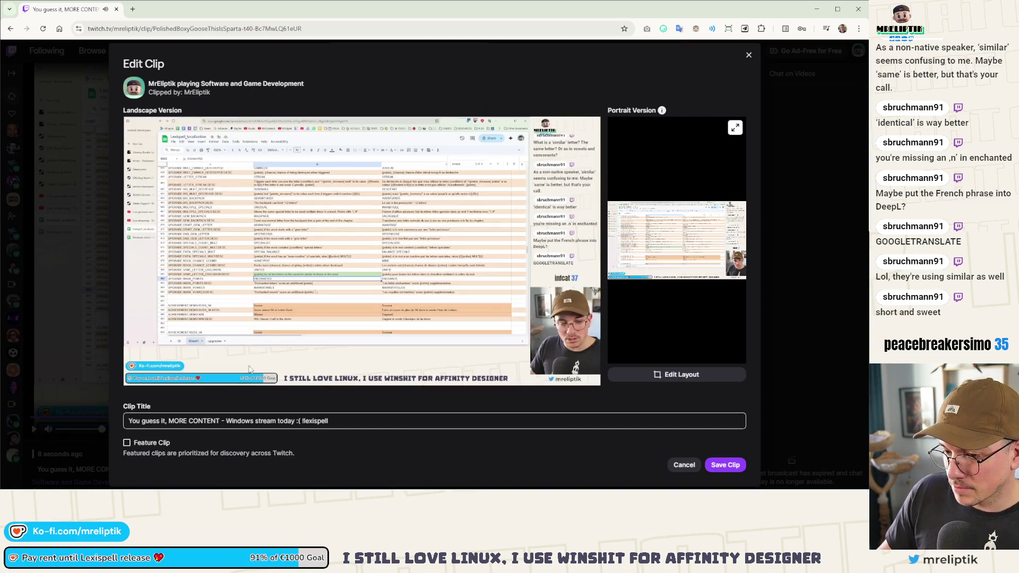
scroll(212, 361, down, 1)
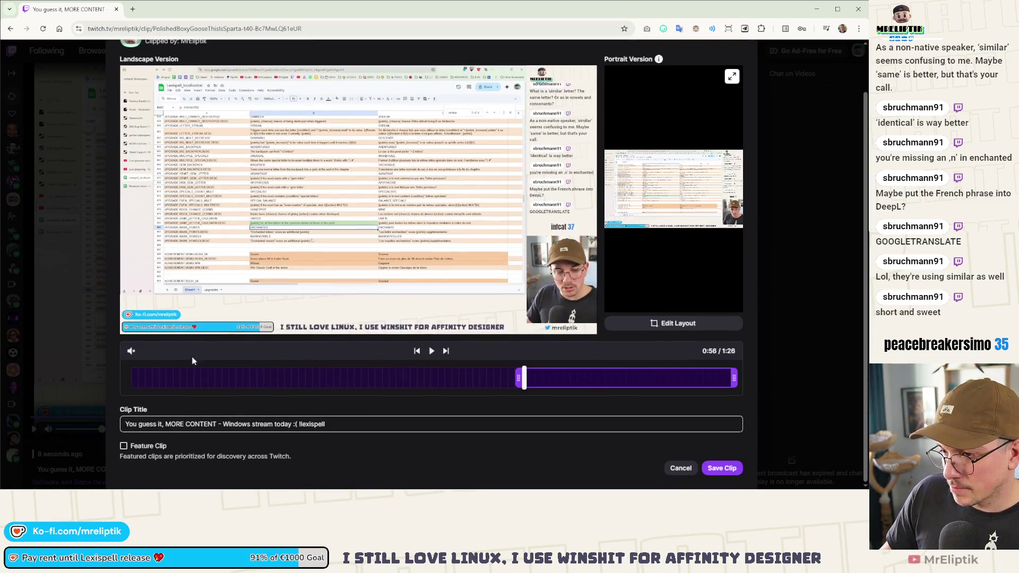
click(433, 353)
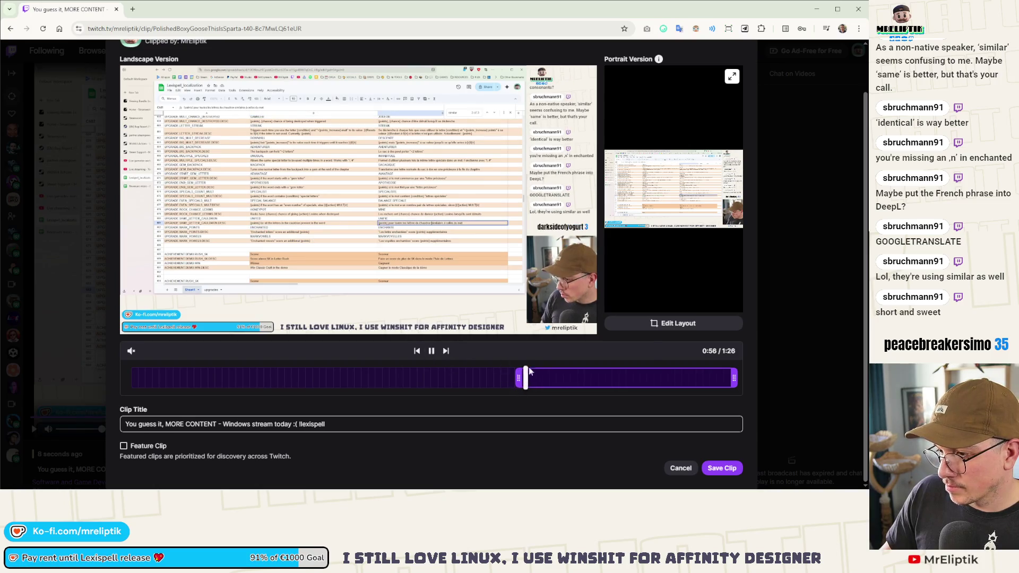
click(131, 351)
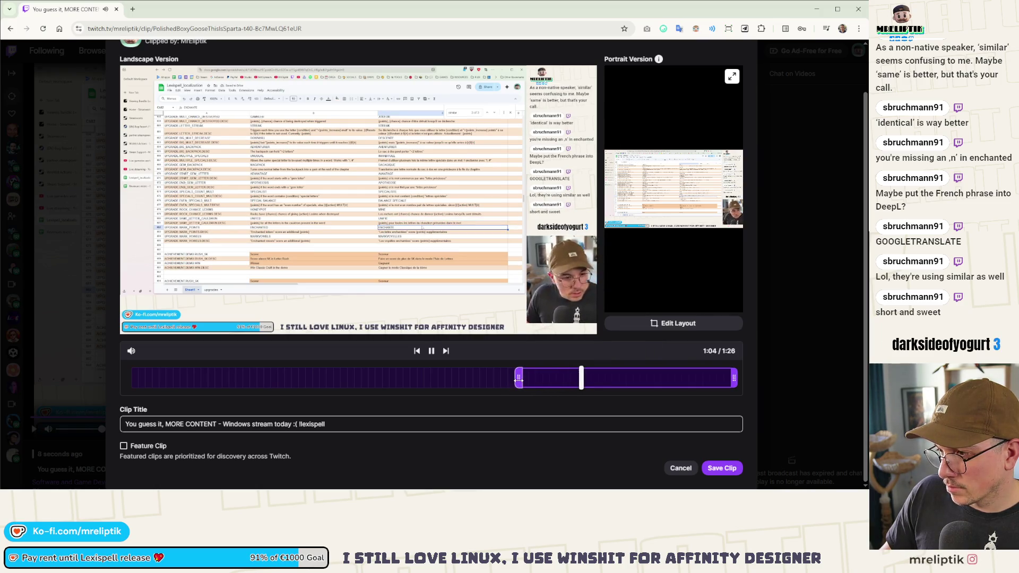
drag(518, 380, 572, 380)
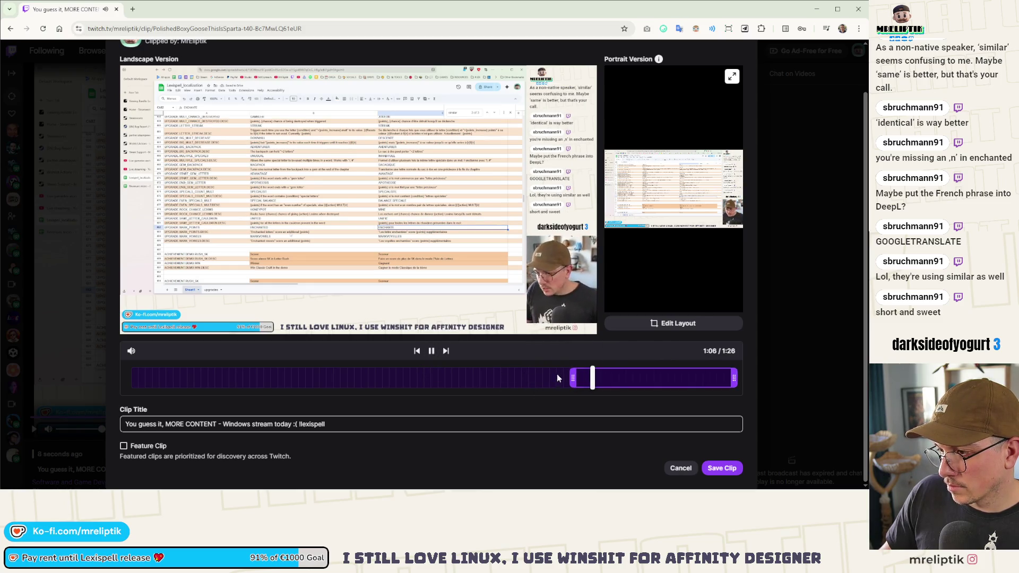
click(572, 375)
drag(572, 376, 575, 377)
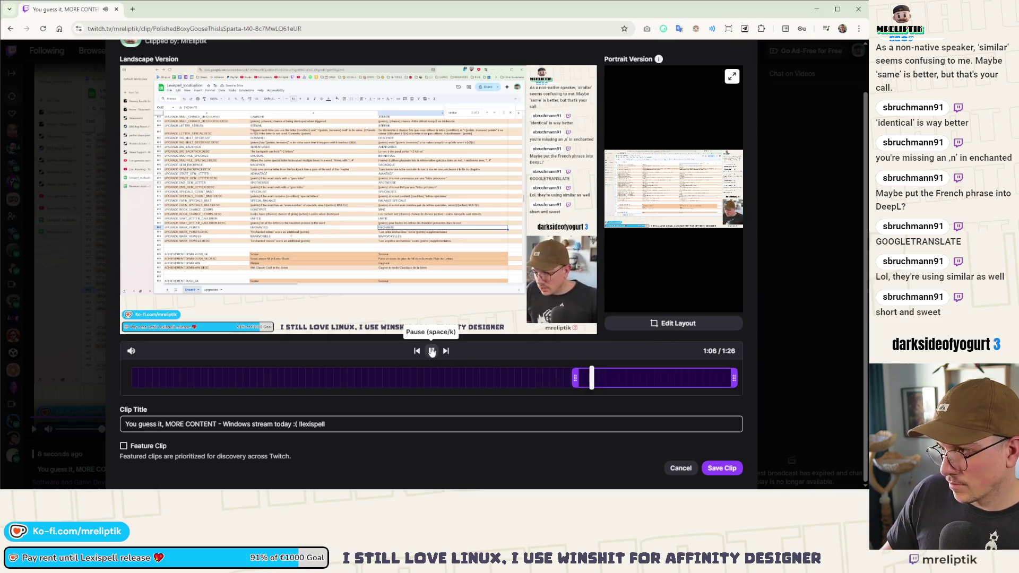
click(647, 380)
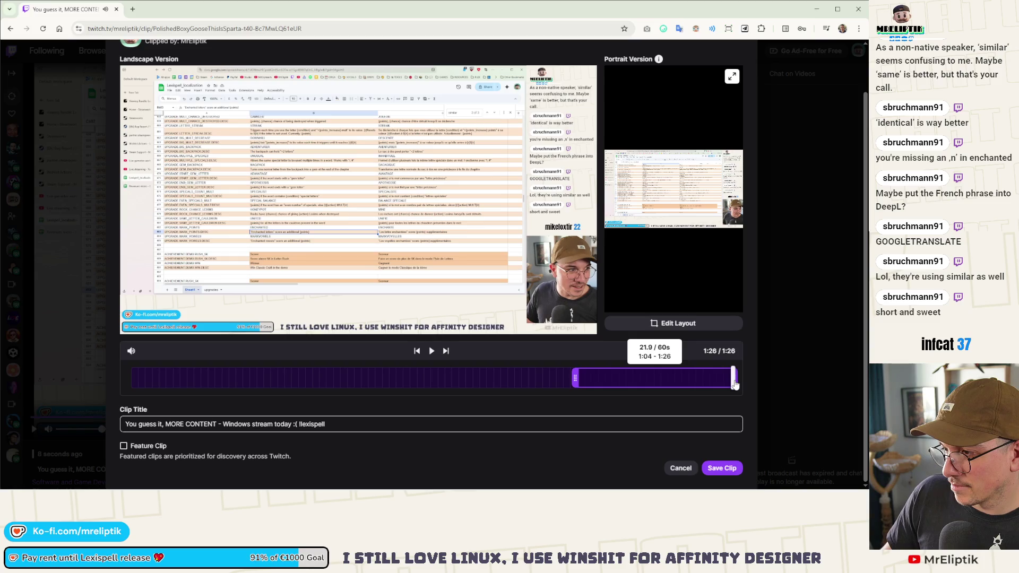
- Retitle the trimmed clip 'Short and sweet'
triple_click(257, 429)
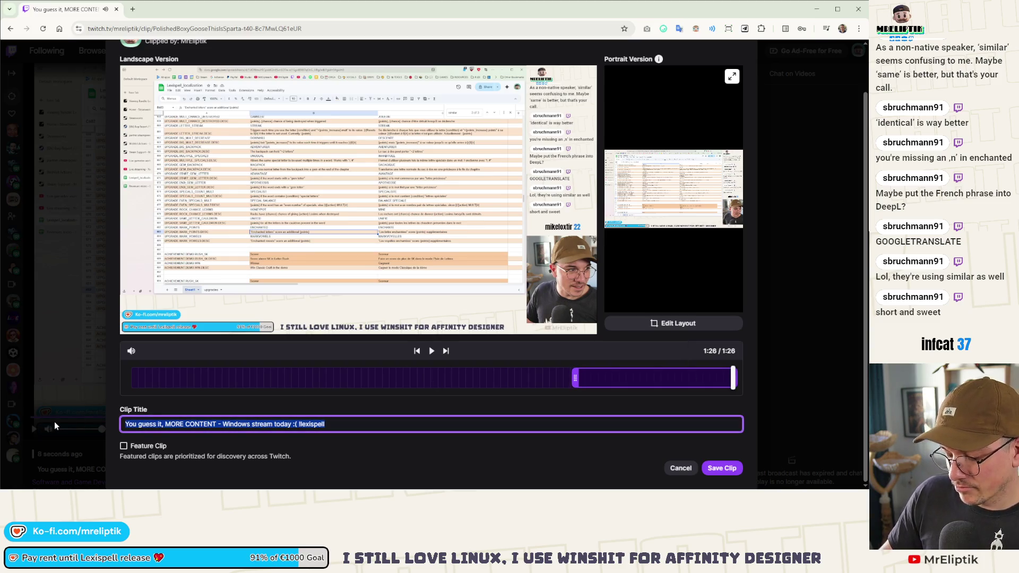
text(Short and swe)
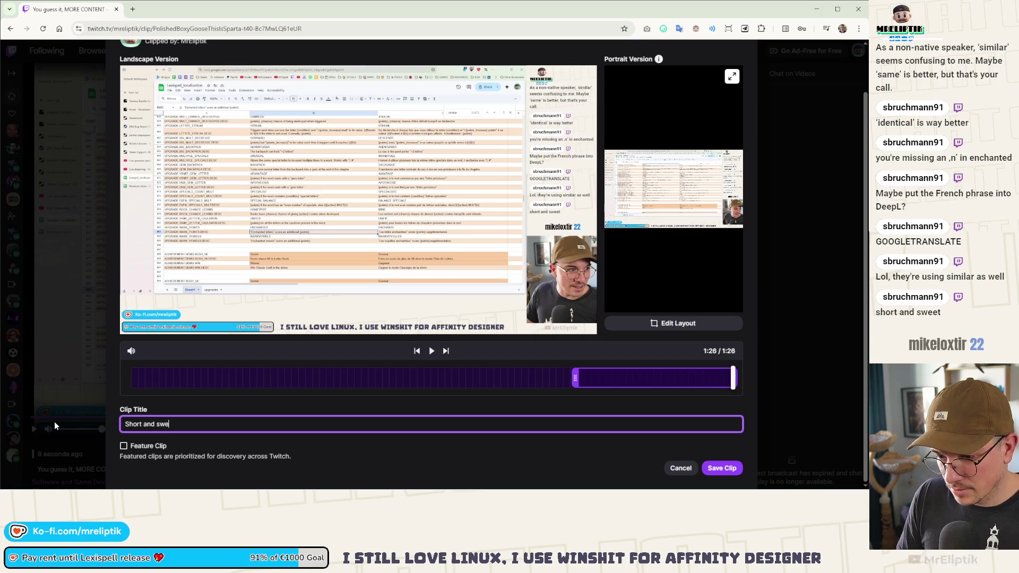
text(et, just li)
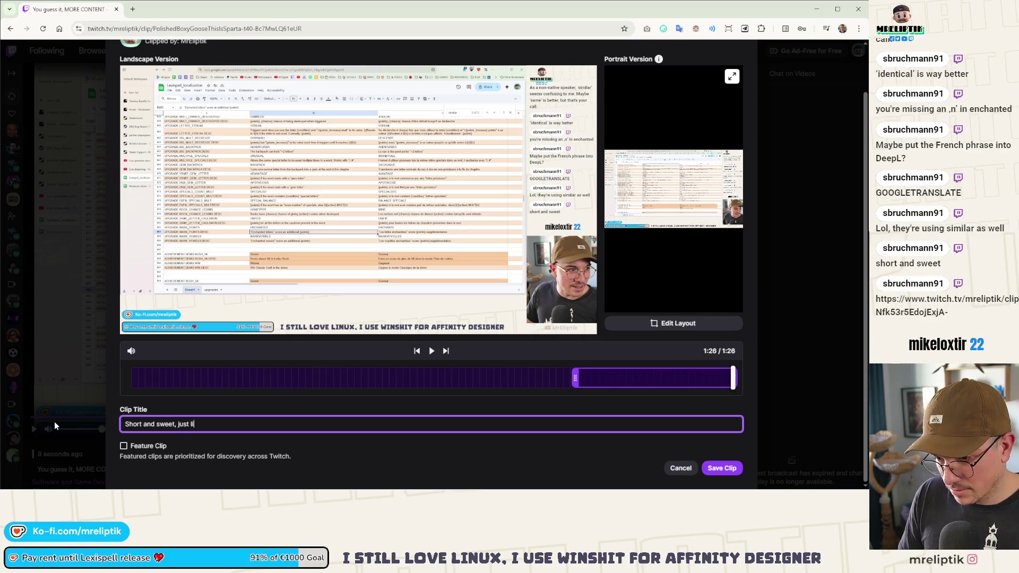
text(ke my....)
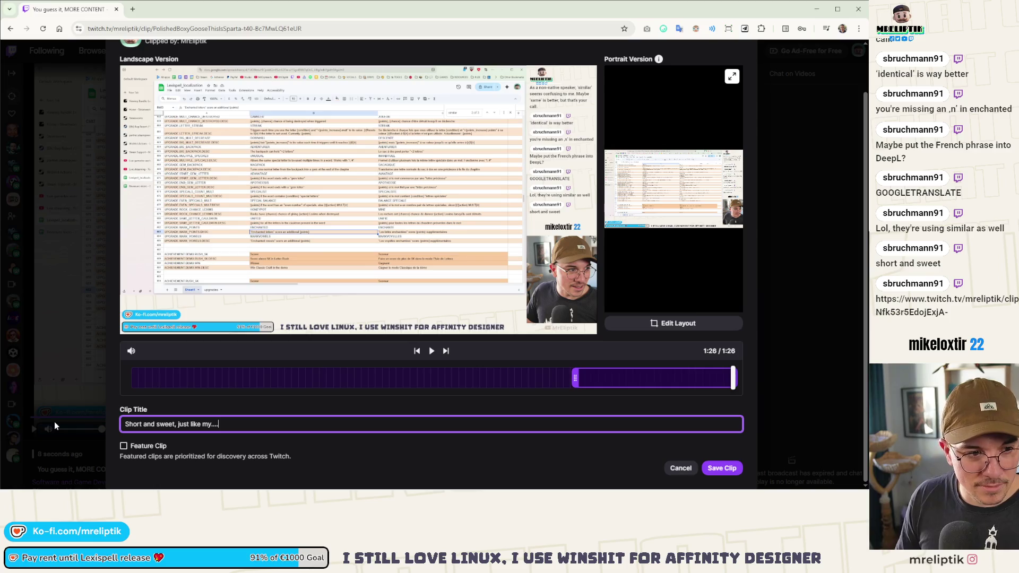
key(alt+Tab)
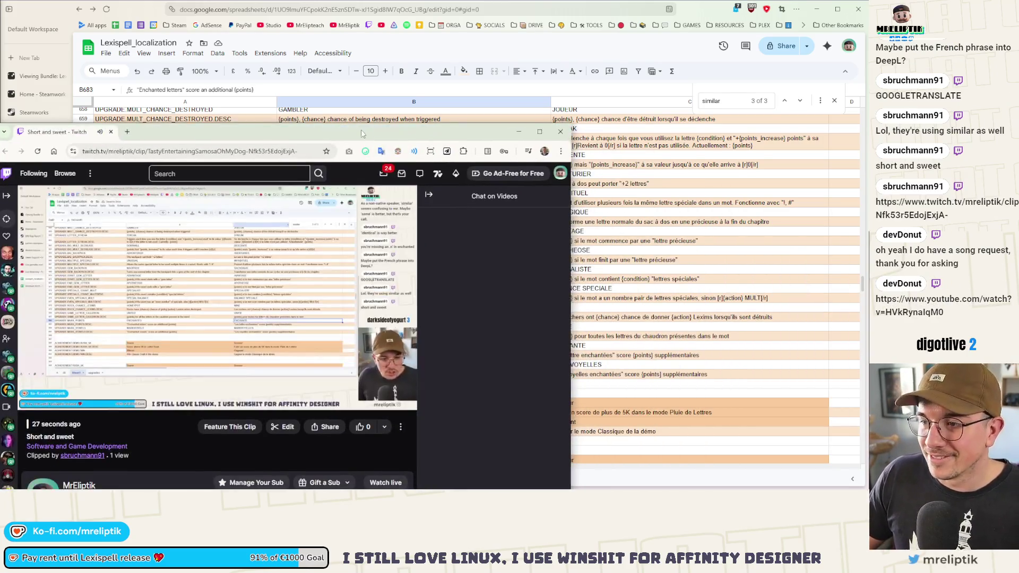
- Maximize the 'Short and sweet' clip window and mark it as a featured clip
drag(387, 154, 388, 100)
double_click(387, 101)
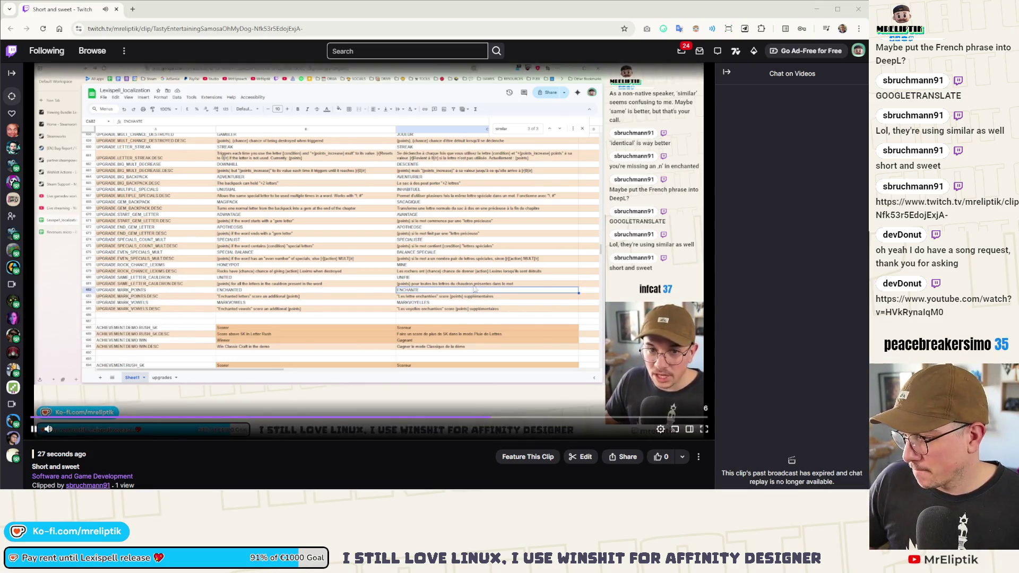
scroll(522, 318, down, 4)
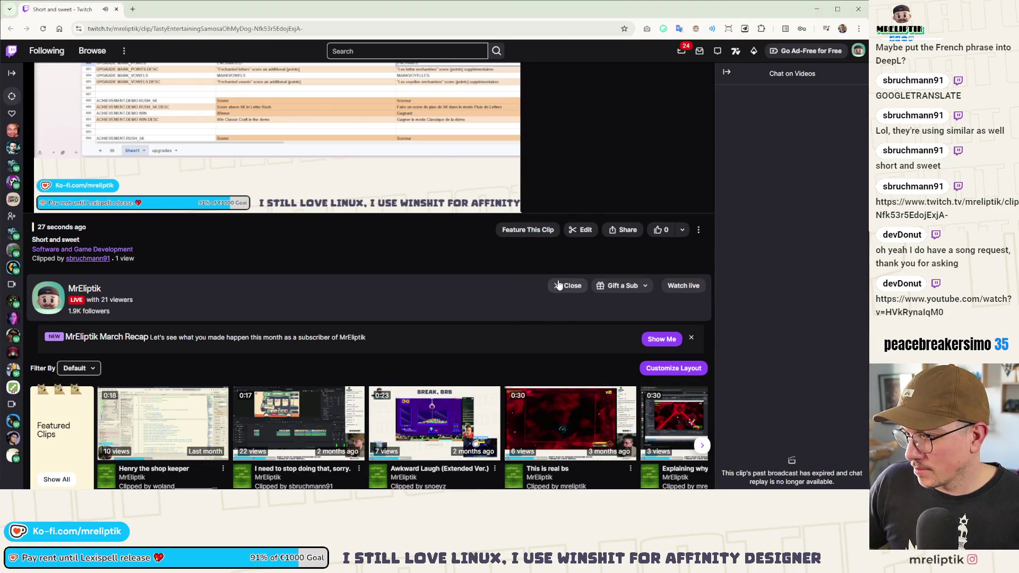
click(528, 230)
scroll(462, 330, up, 4)
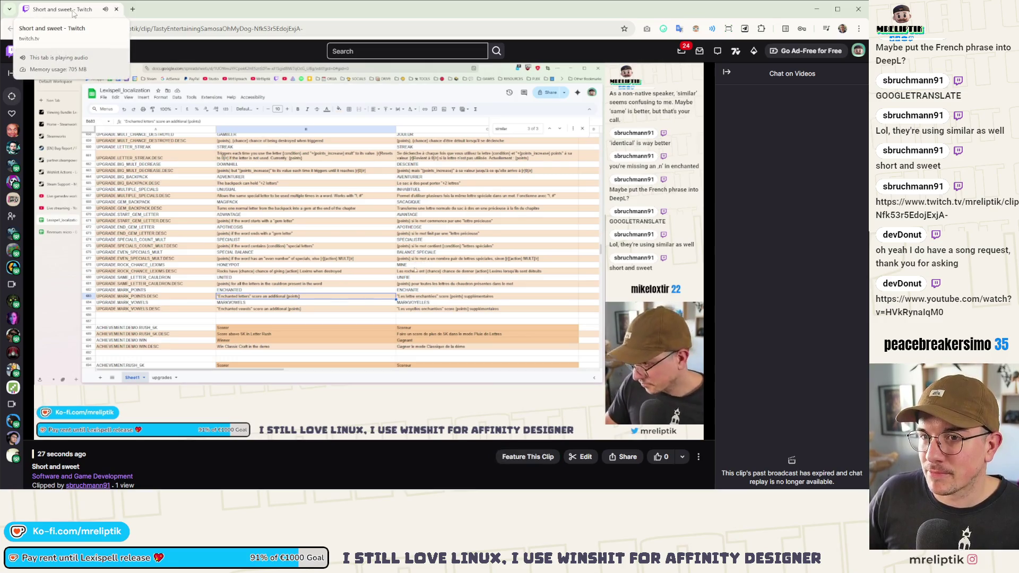
scroll(566, 335, down, 4)
- Extend the clip title to 'Short and sweet, just like my...' and save, overwriting the existing render
click(583, 230)
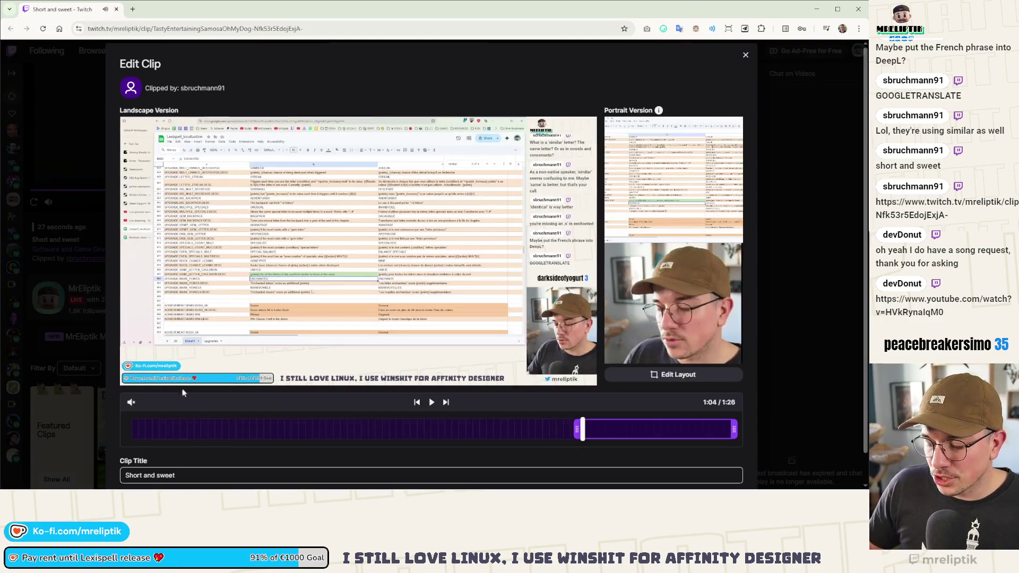
click(197, 475)
text(, just li)
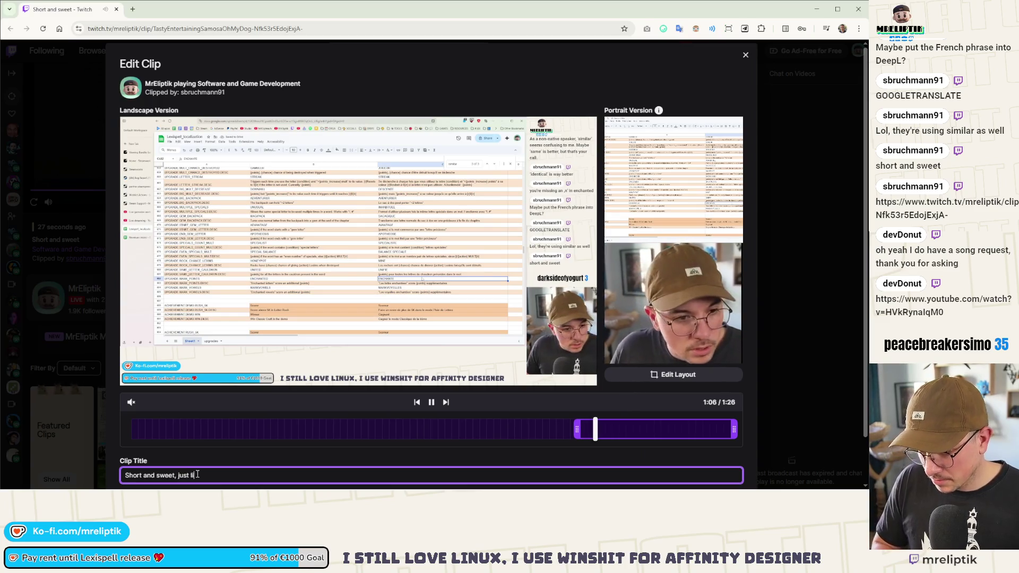
text(ke my...)
scroll(307, 406, down, 1)
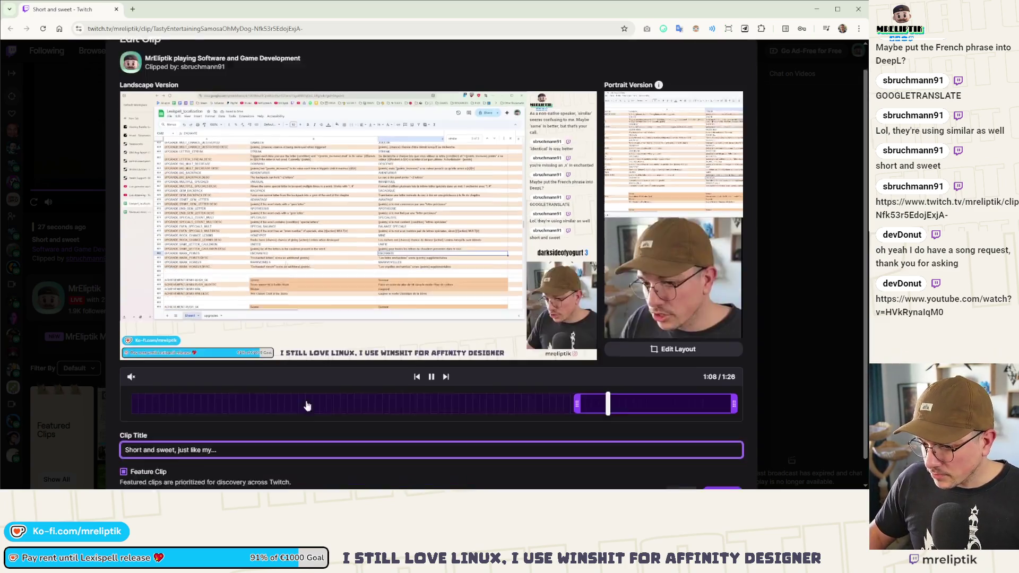
scroll(307, 406, down, 1)
click(720, 467)
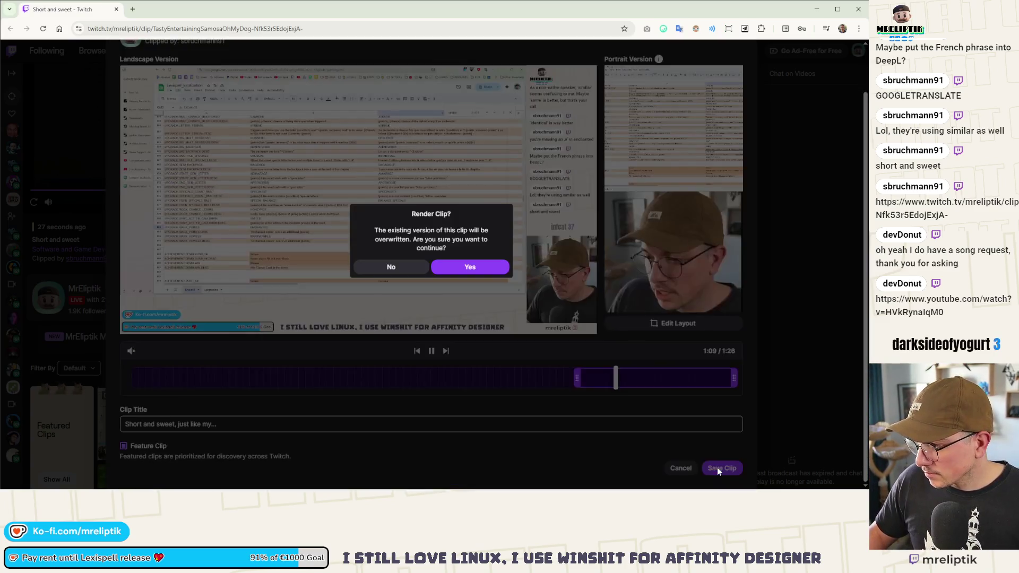
click(477, 274)
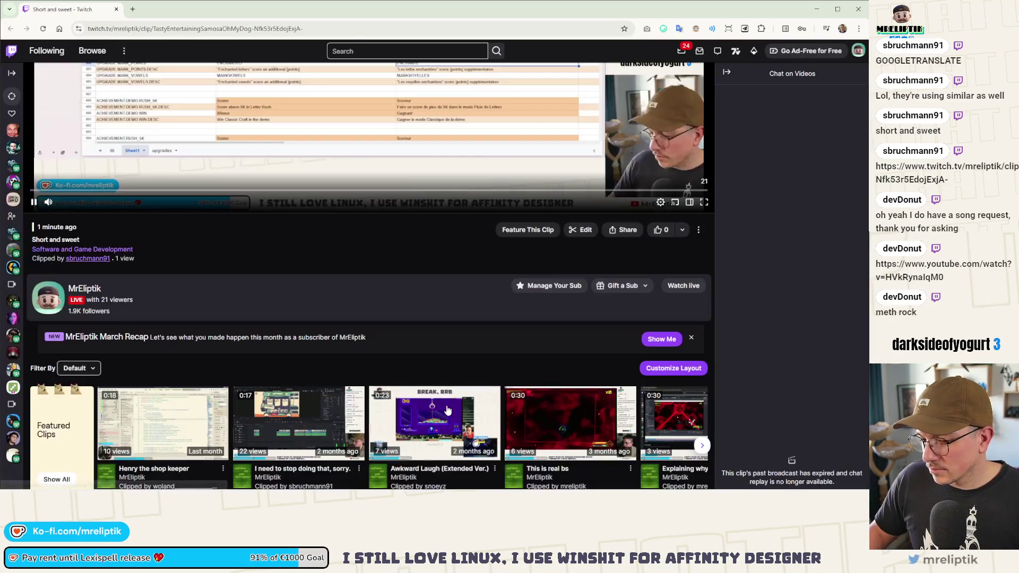
scroll(402, 376, up, 3)
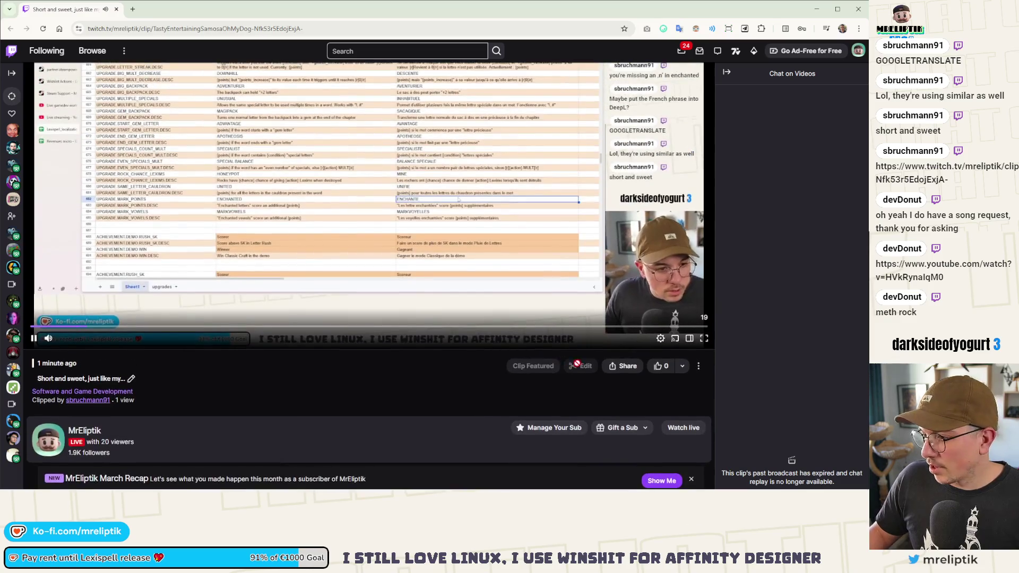
scroll(501, 393, up, 2)
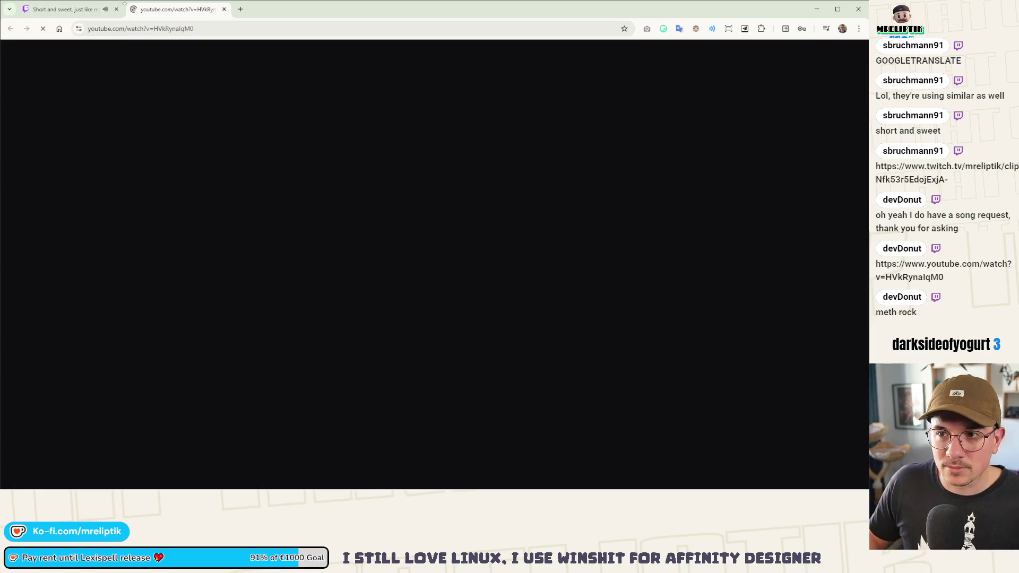
- Close the YouTube tab and download the clip's portrait version from the Share options
key(ctrl+w)
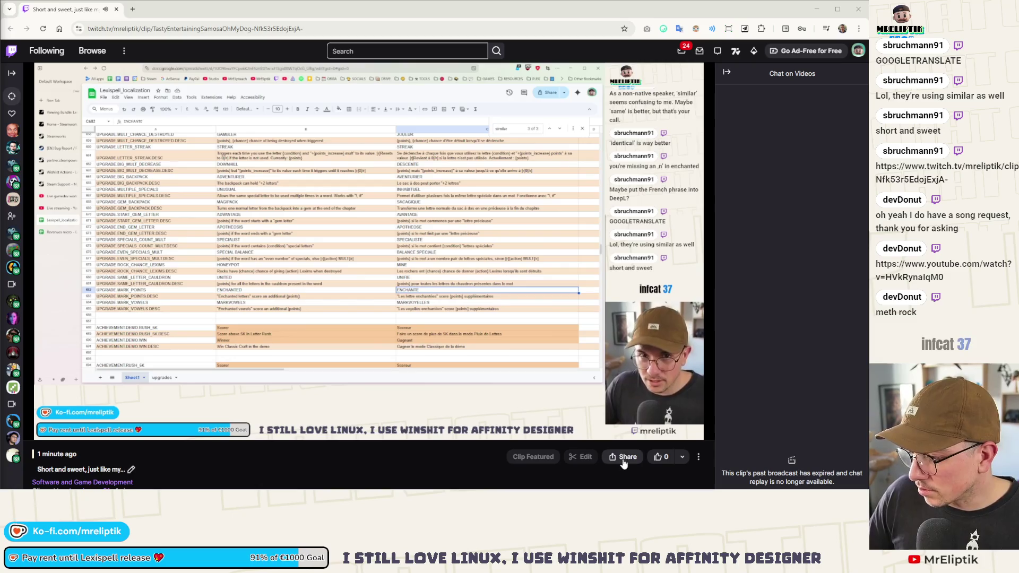
scroll(596, 347, down, 3)
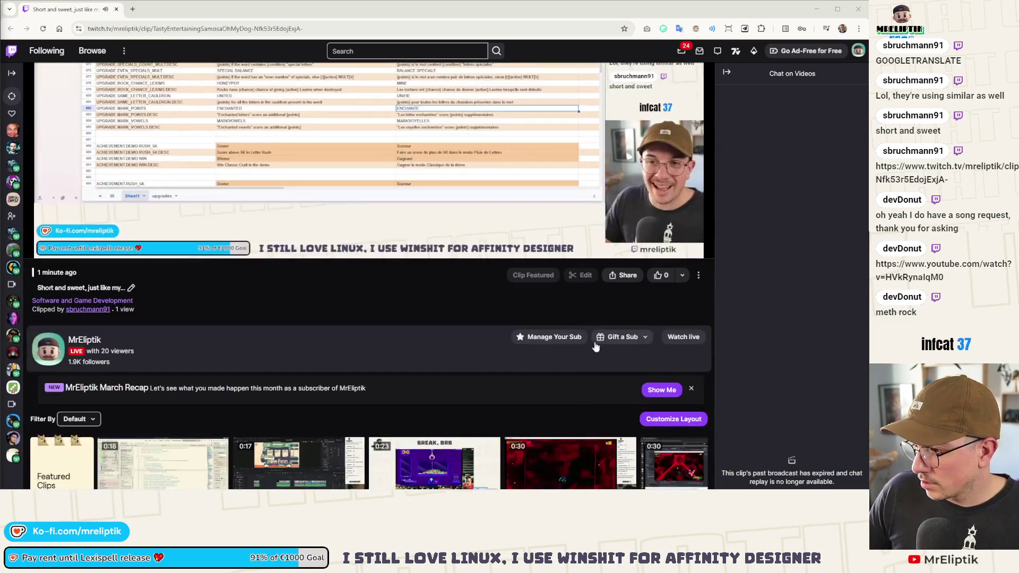
click(622, 275)
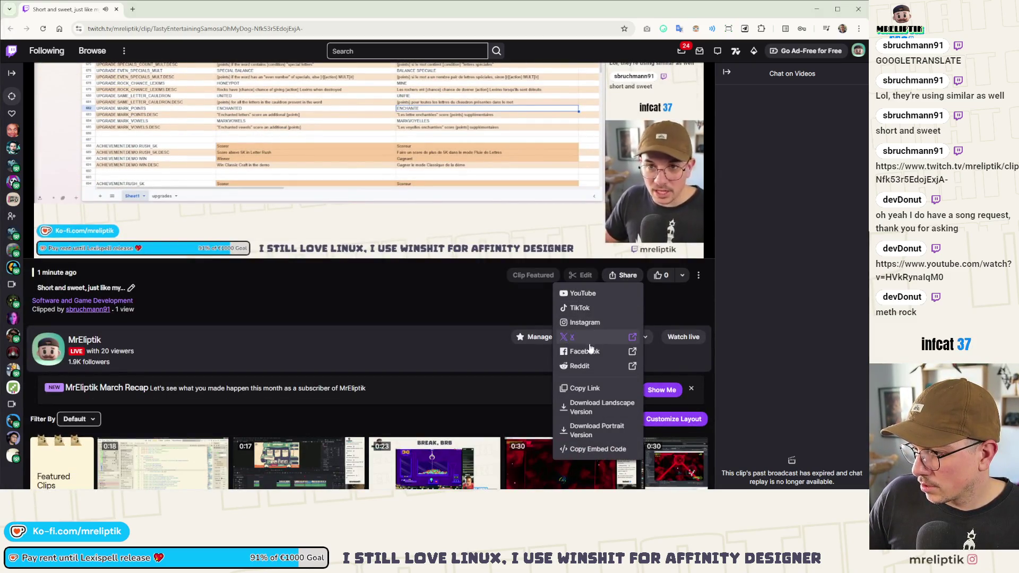
click(582, 430)
key(alt+Tab)
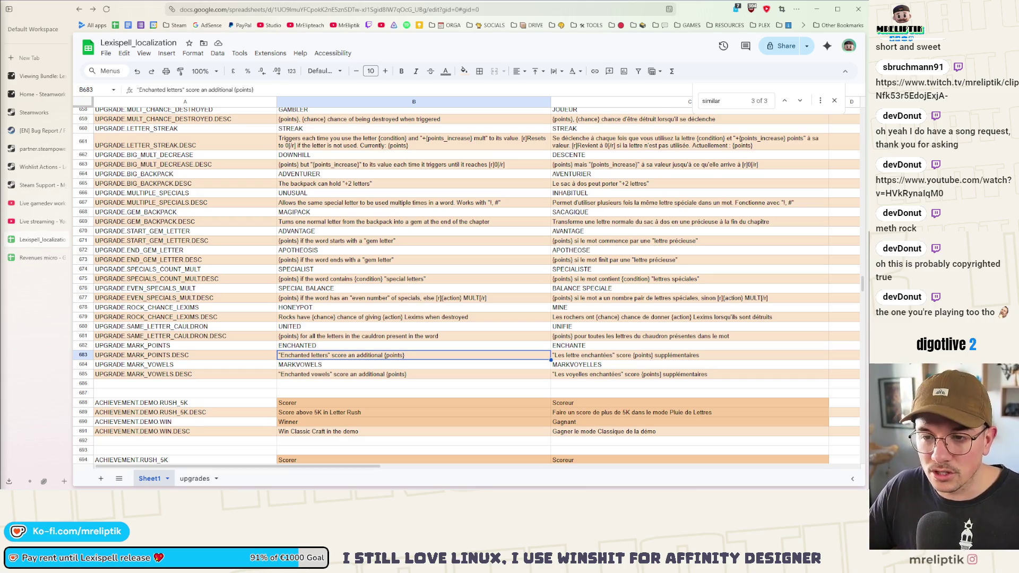
- Download Sheet1 as a comma-separated values (.csv) file, then minimize Chrome
click(421, 377)
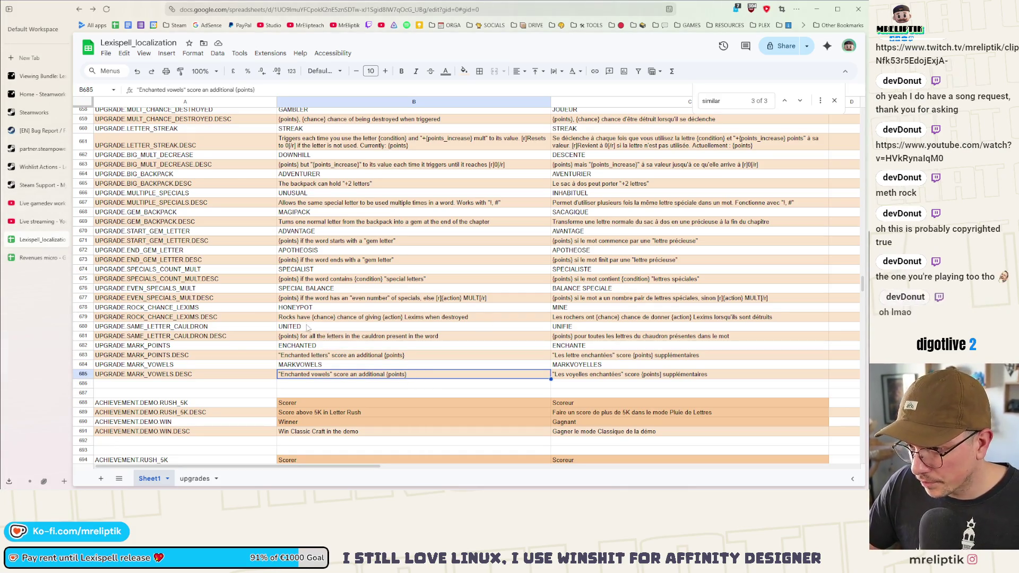
click(107, 53)
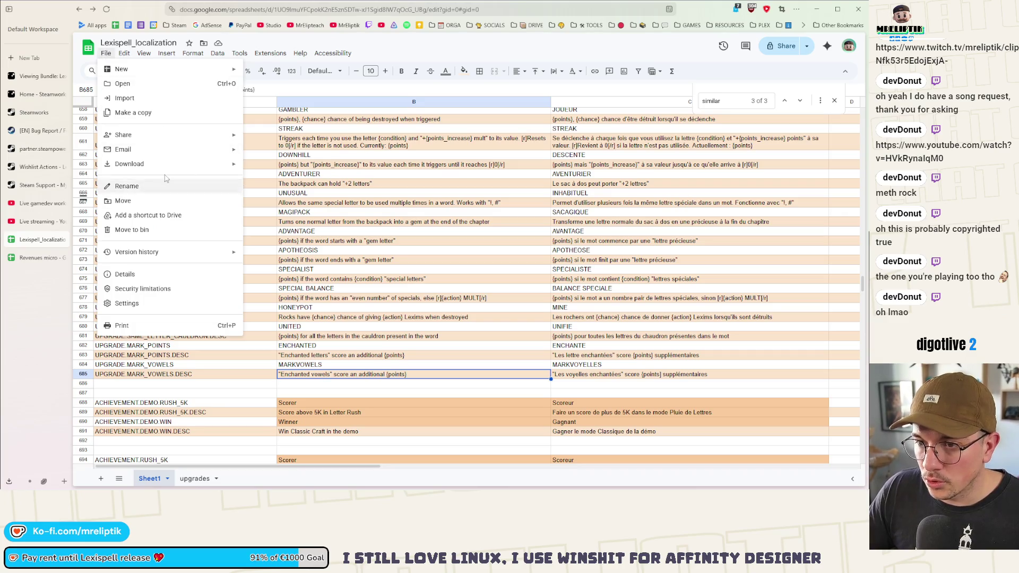
click(289, 224)
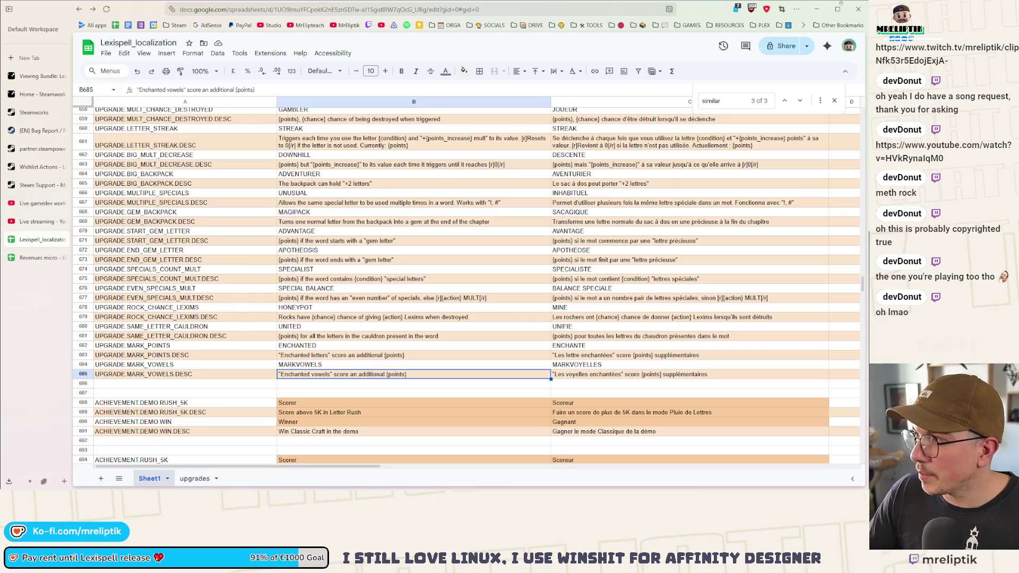
click(816, 9)
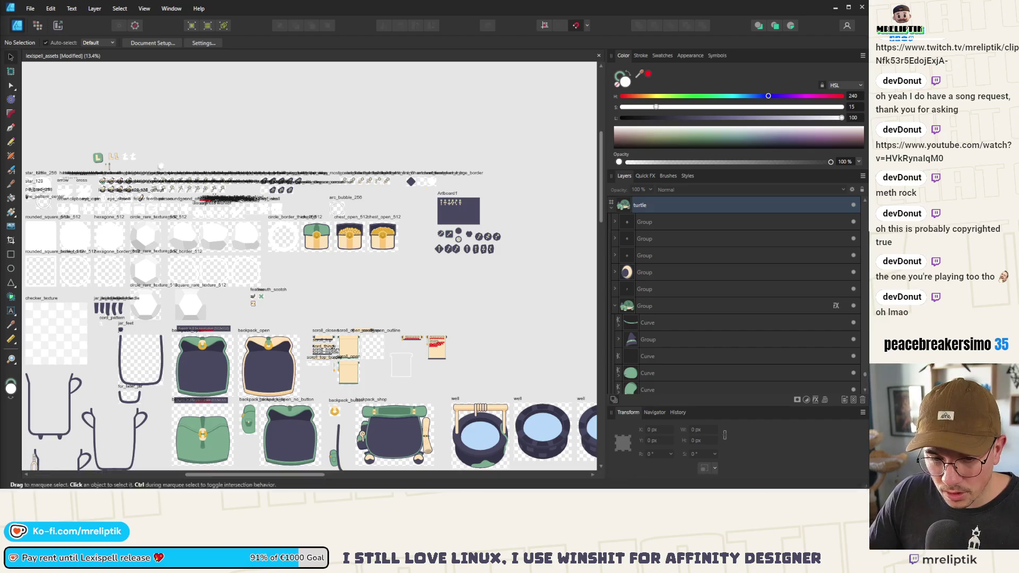
key(super+e)
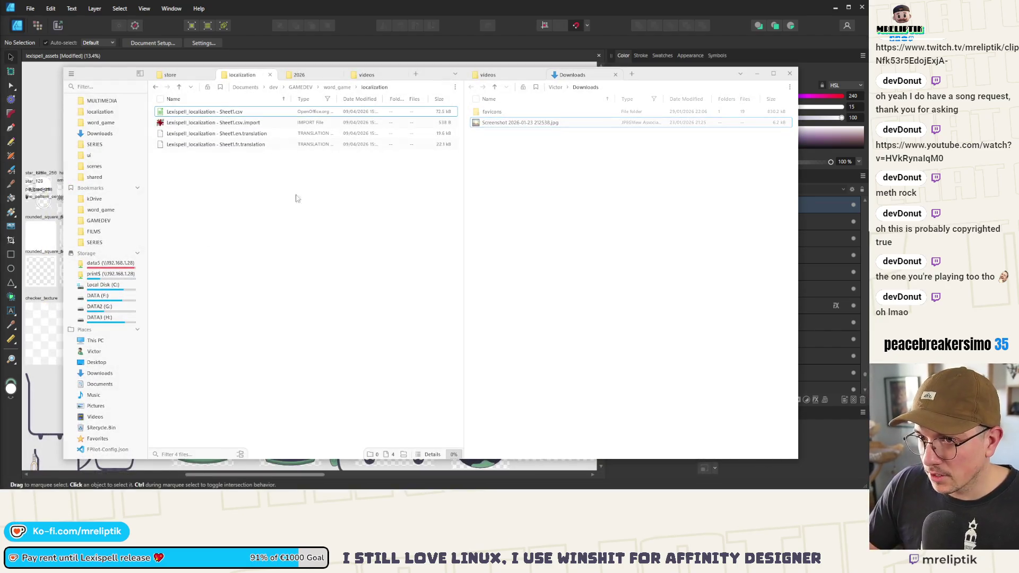
- Move the downloaded CSV into the localization folder, replacing the old Lexispell_localization - Sheet1.csv
right_click(533, 155)
click(546, 194)
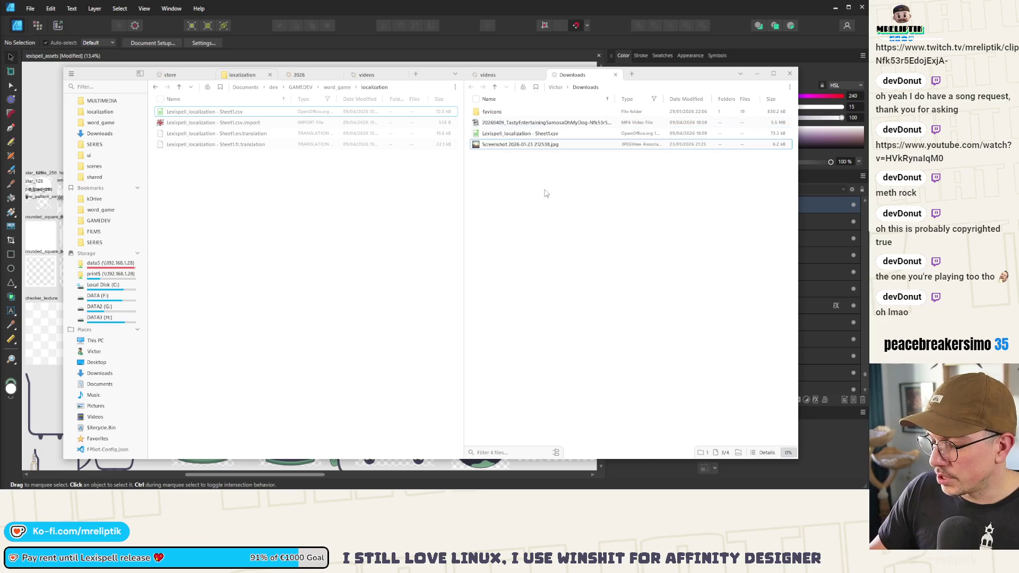
mouse_move(509, 134)
mouse_down()
mouse_move(349, 231)
mouse_move(336, 228)
mouse_up()
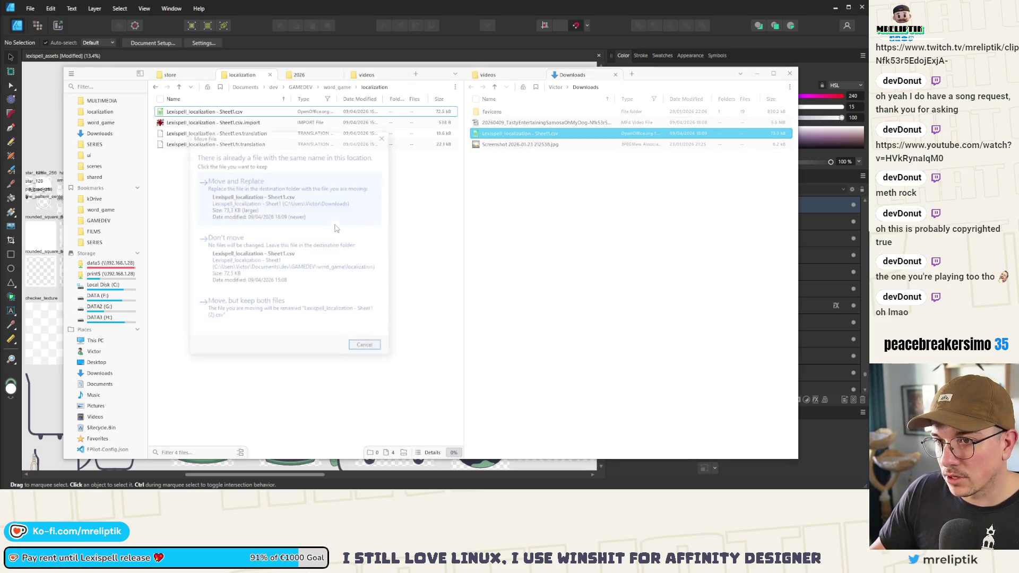
click(287, 213)
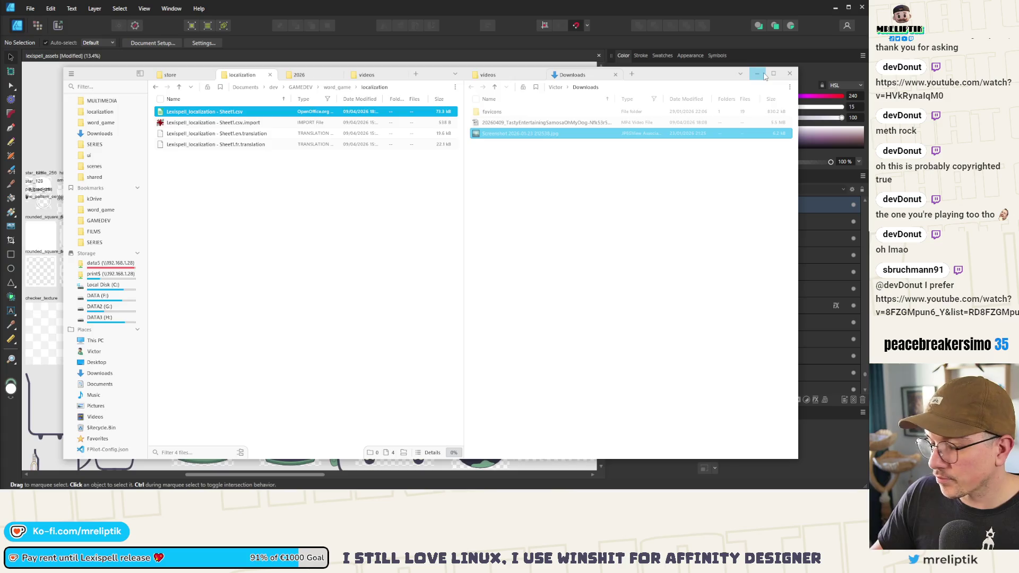
click(758, 74)
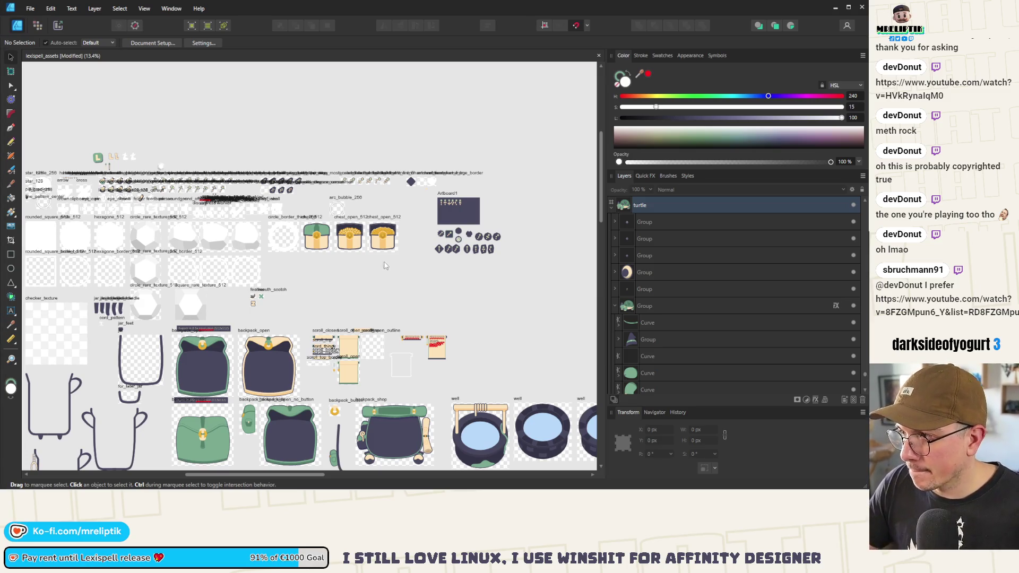
key(alt+Tab)
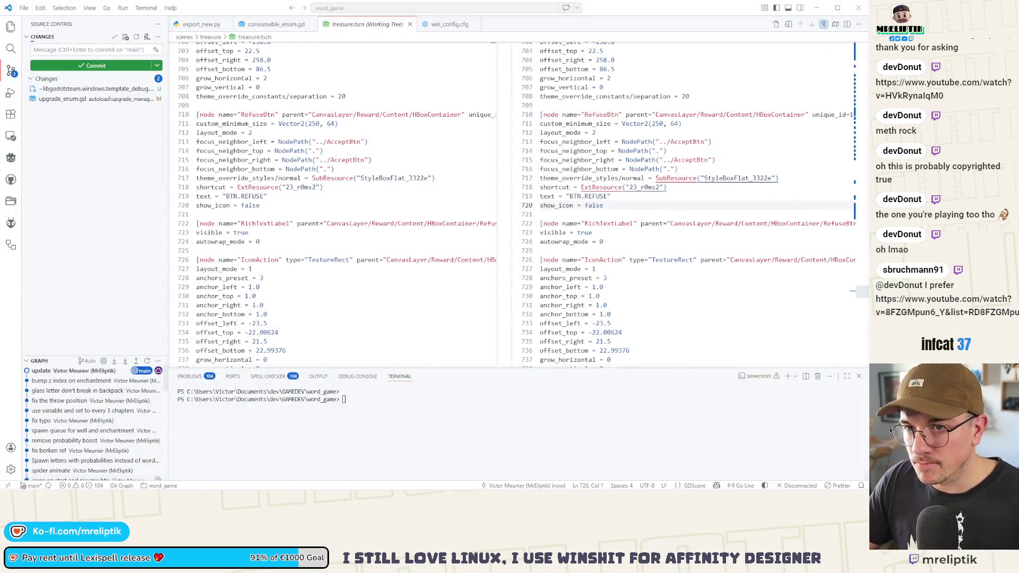
- Widen Godot's script editor and save the current scene with Ctrl+S
click(260, 481)
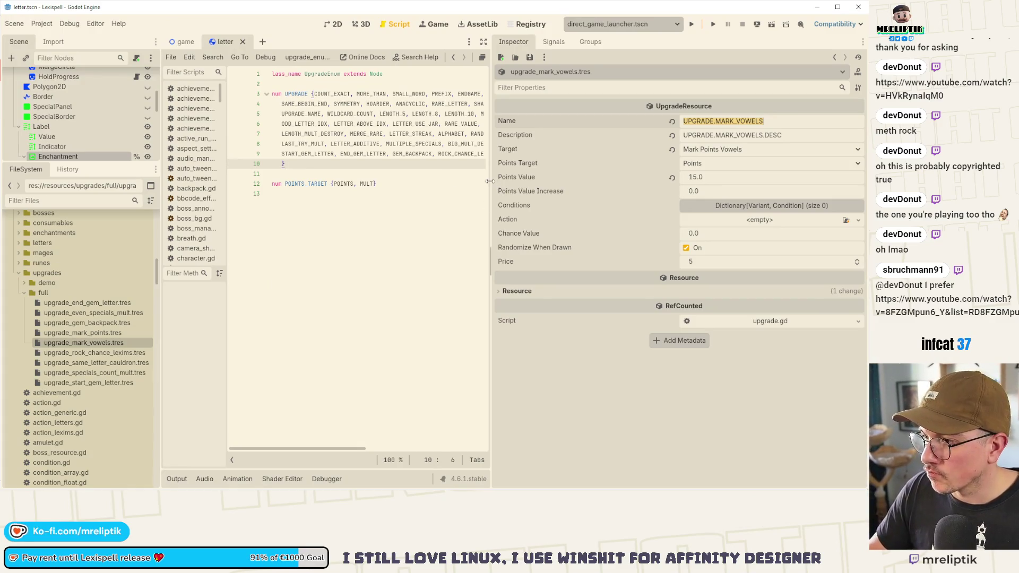
drag(496, 185, 670, 188)
click(427, 387)
key(ctrl+s)
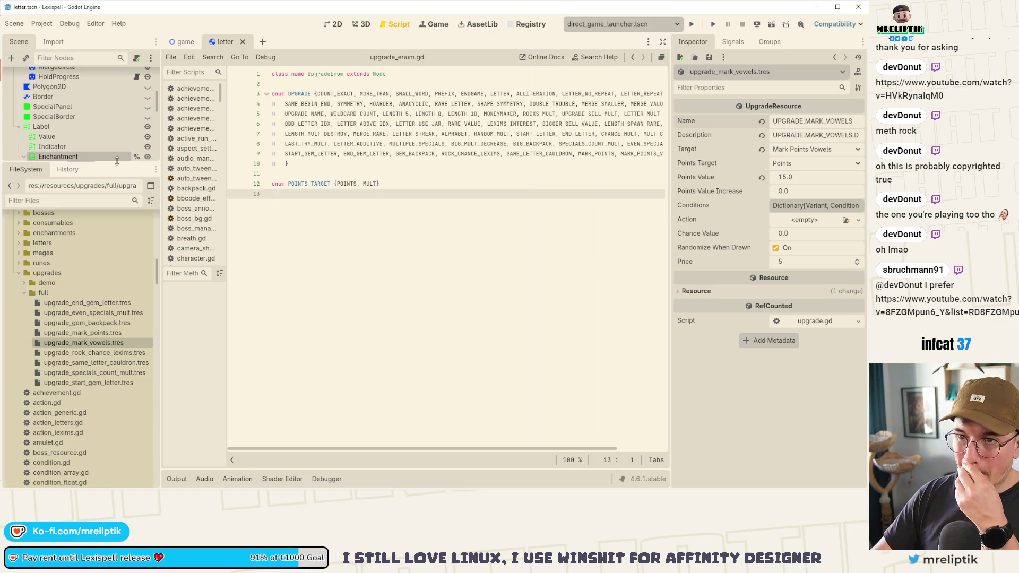
- Enlarge the Scene dock and open letter.gd, the Letter node's script
drag(115, 161, 104, 251)
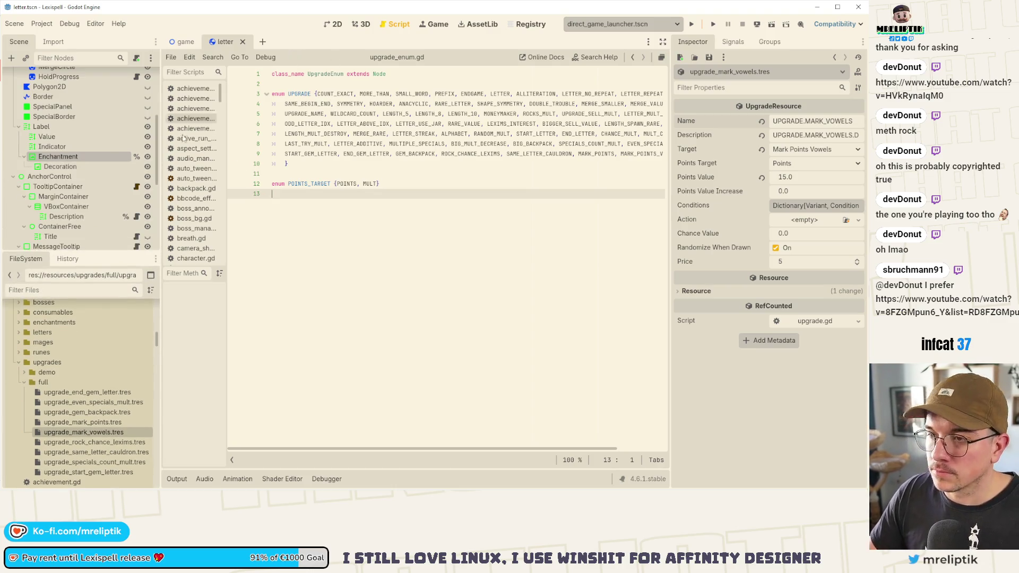
scroll(110, 129, up, 5)
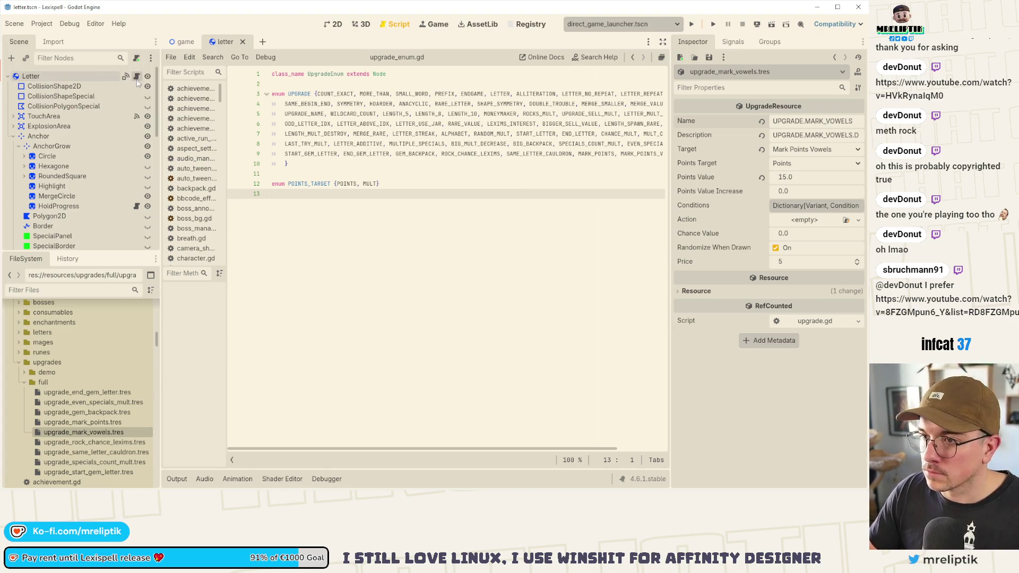
click(137, 76)
drag(351, 449, 259, 456)
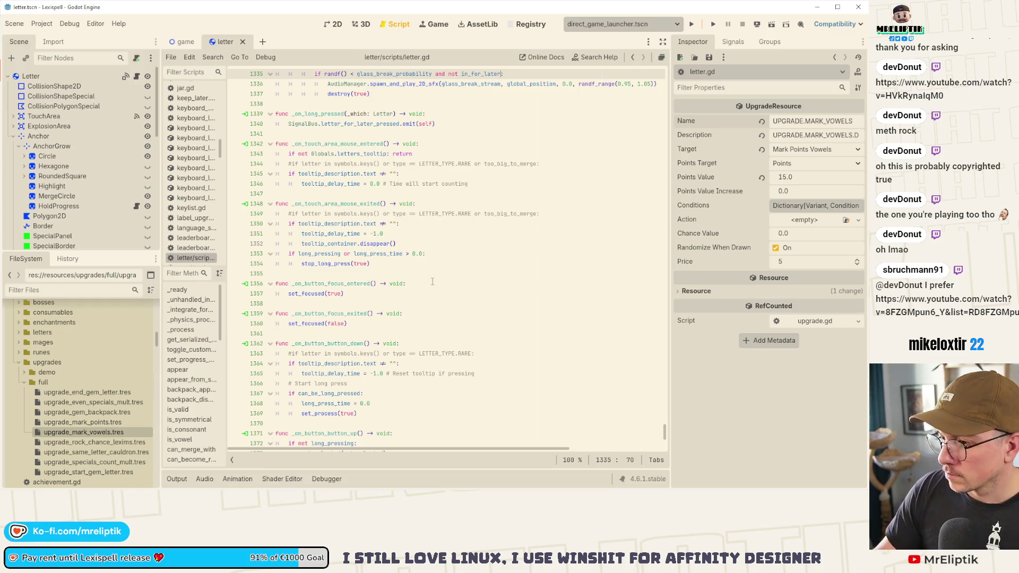
- Step through update_visuals_for_rarity and update_visuals_for_size in the method list to reach update_letter
mouse_move(431, 490)
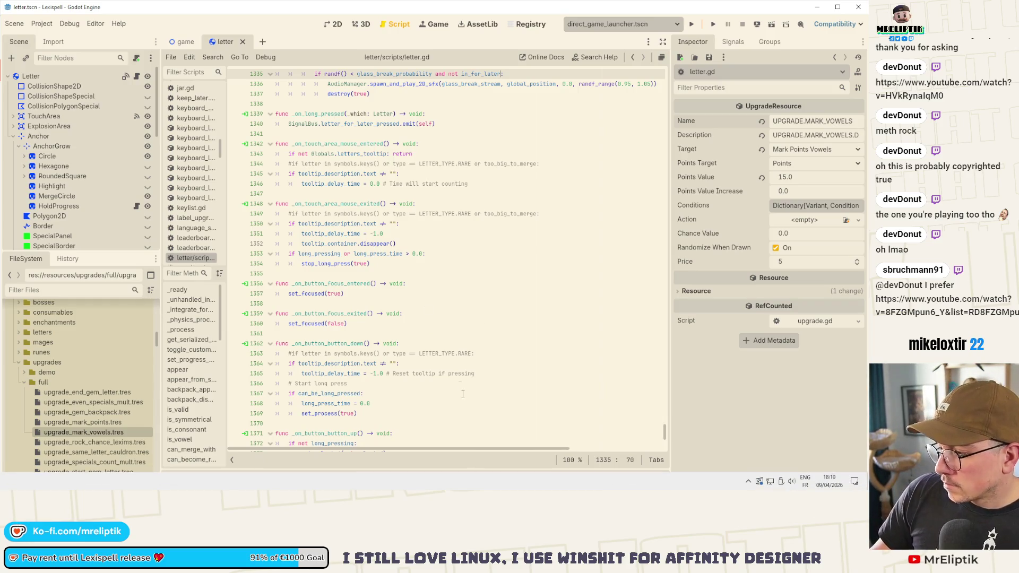
scroll(454, 320, up, 5)
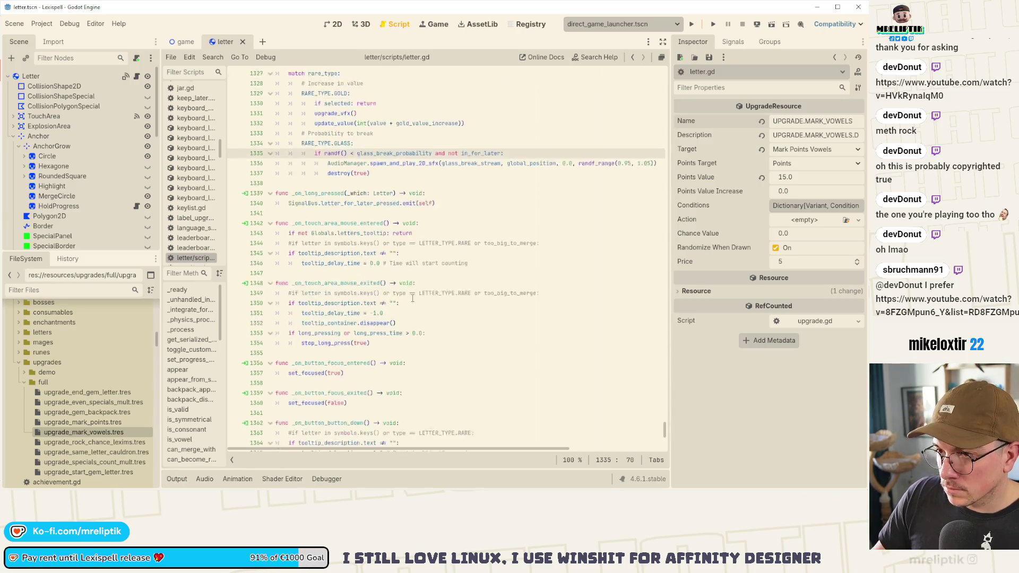
scroll(184, 386, down, 3)
scroll(185, 386, down, 4)
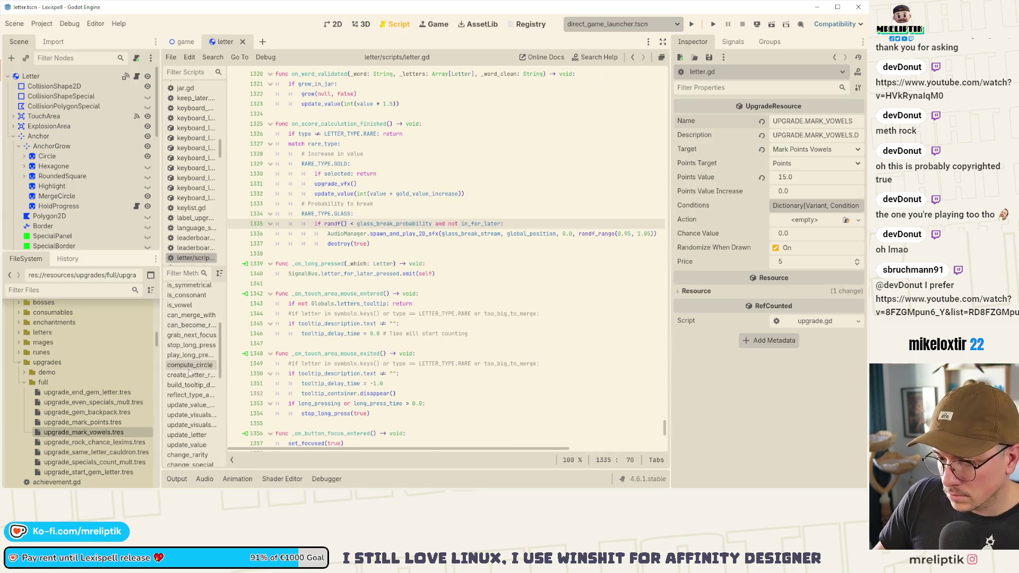
click(193, 393)
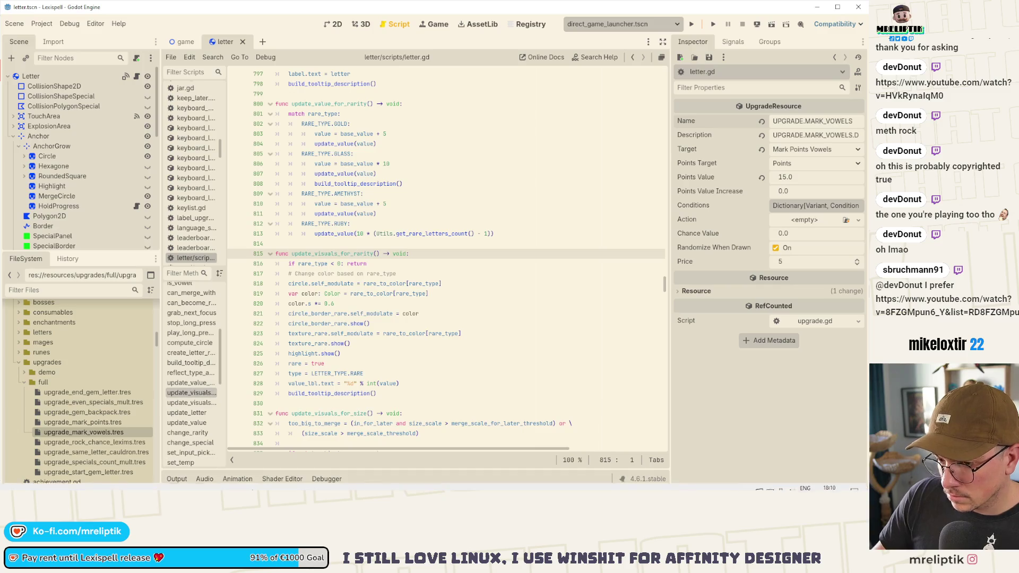
click(187, 403)
click(183, 412)
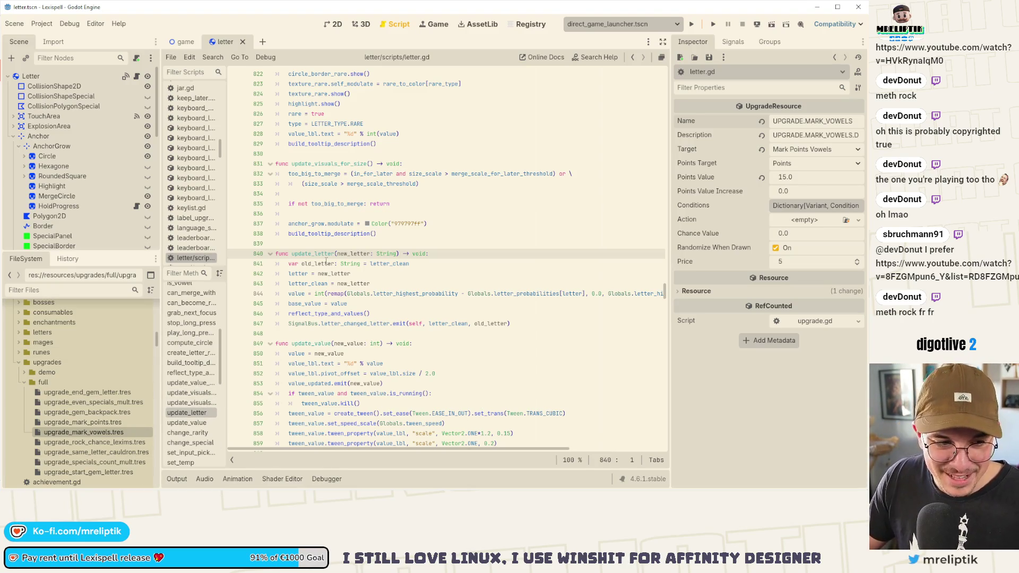
scroll(326, 261, down, 1)
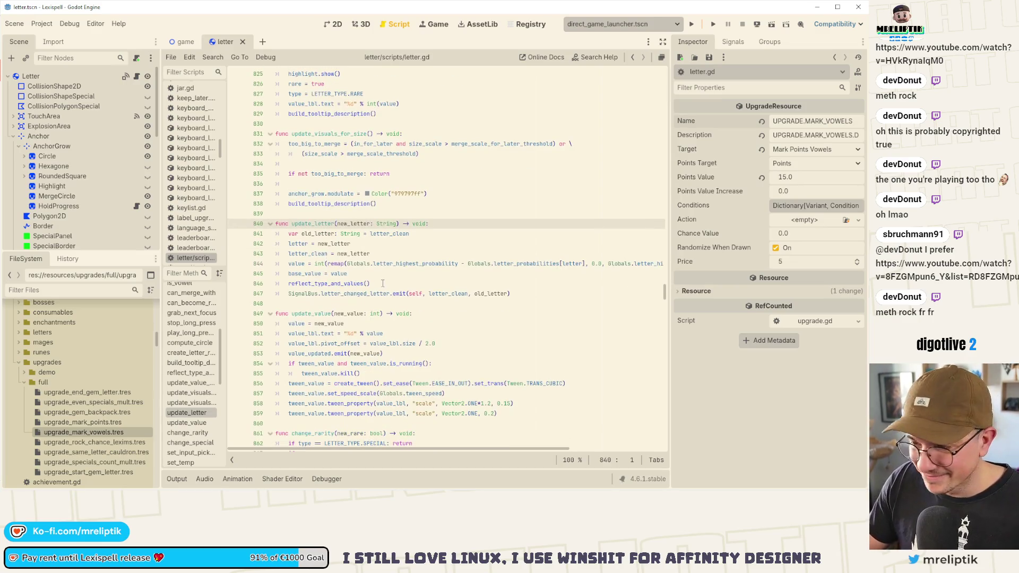
scroll(187, 398, down, 3)
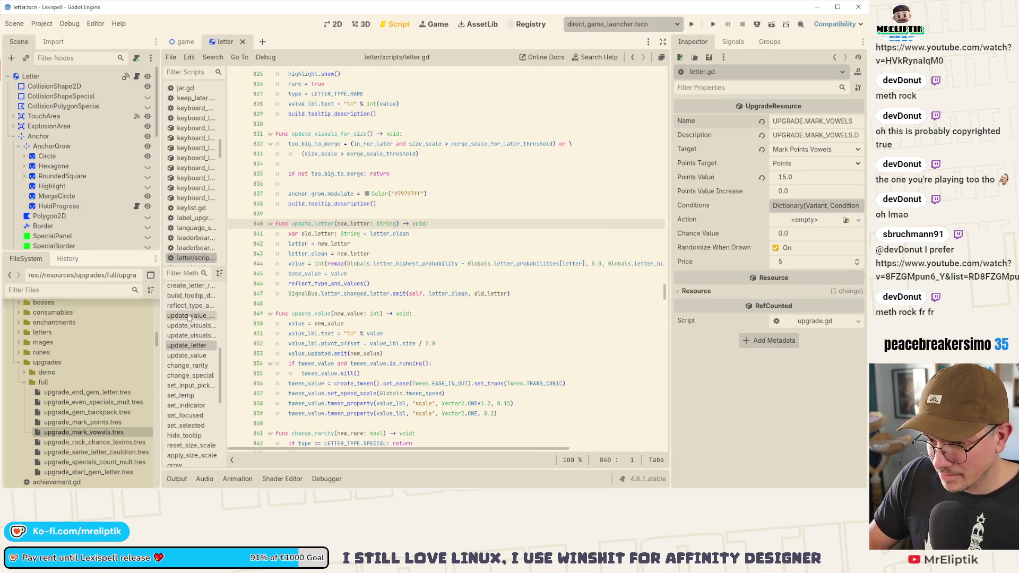
scroll(194, 340, up, 1)
scroll(194, 337, up, 1)
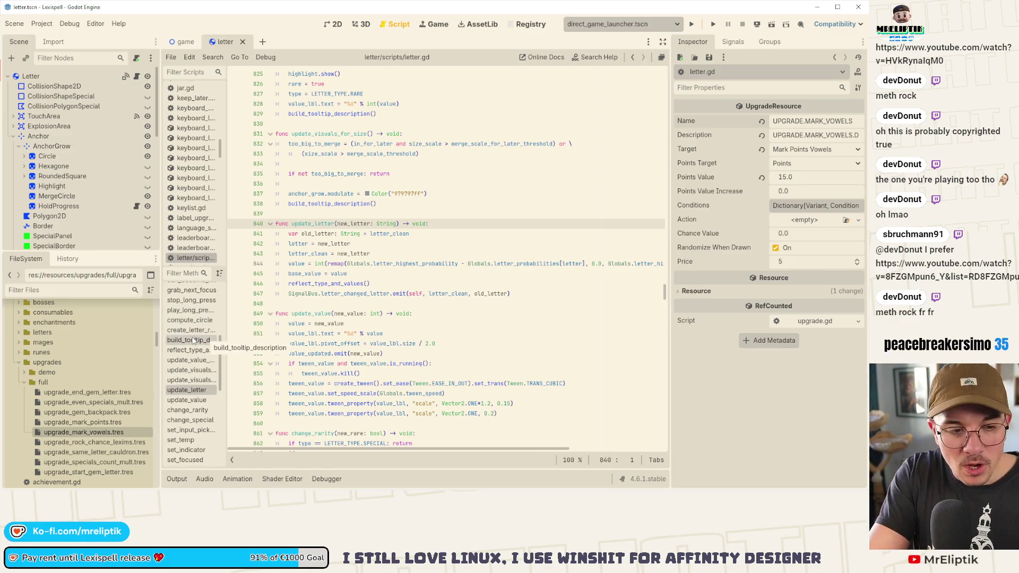
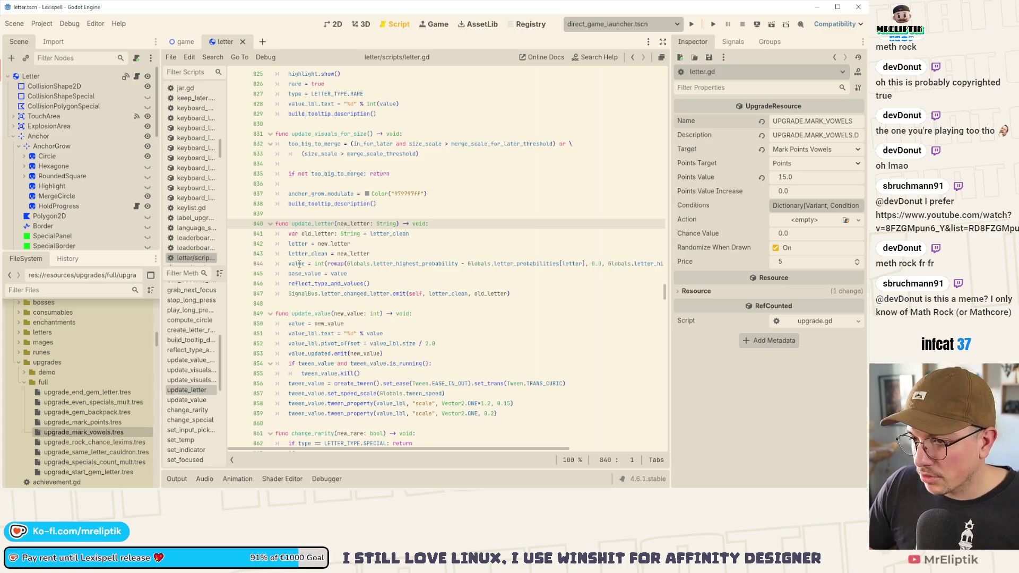
- Browse letter.gd's method list, then switch to the game scene's game.gd script
scroll(370, 269, down, 6)
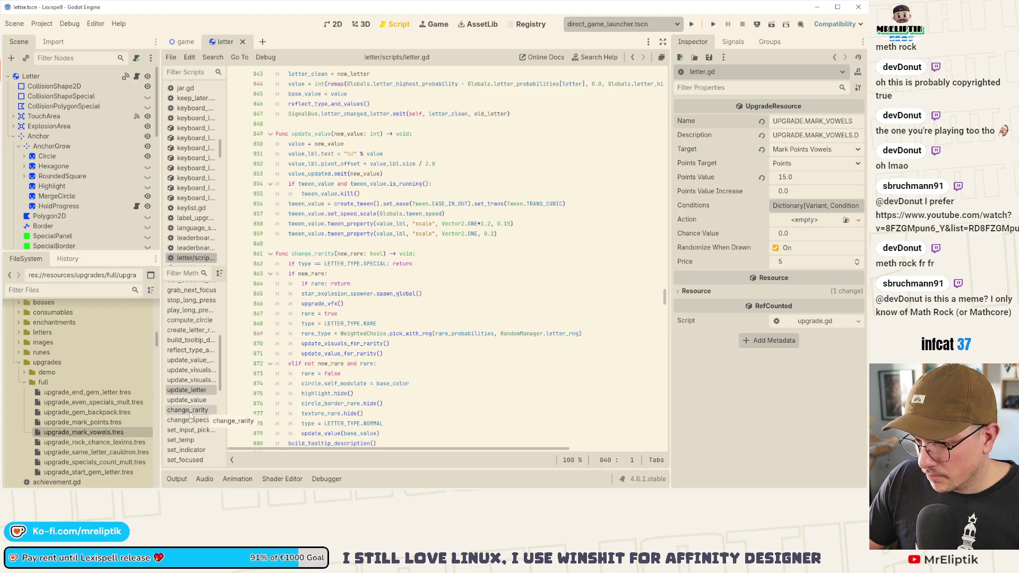
scroll(191, 414, down, 3)
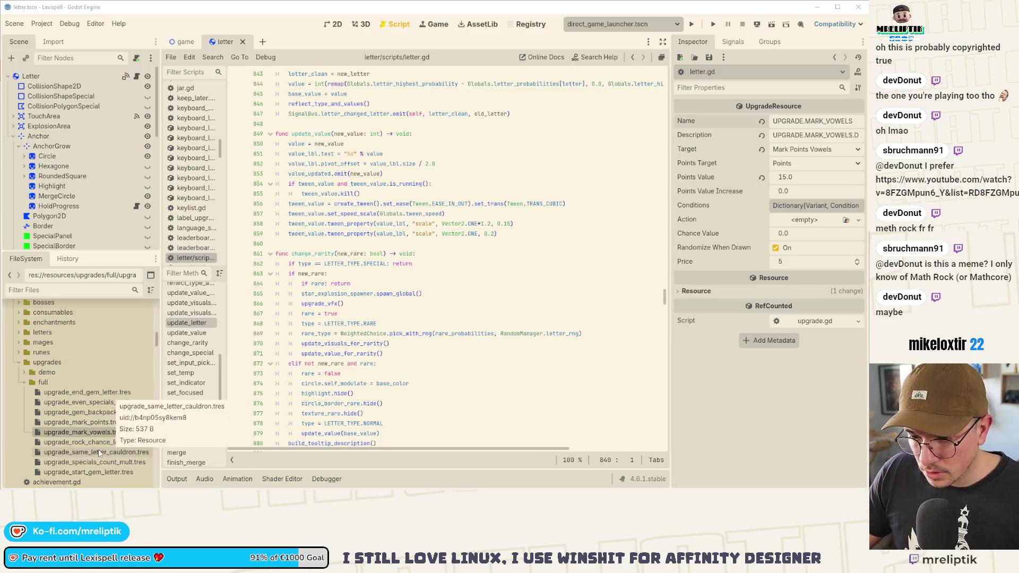
scroll(196, 375, down, 3)
scroll(196, 376, down, 3)
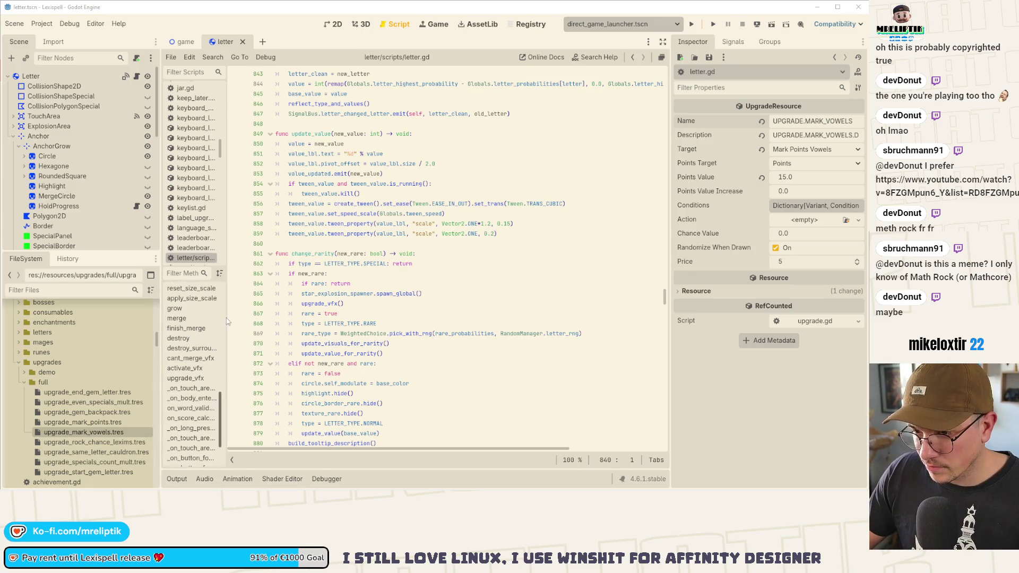
drag(225, 322, 245, 322)
scroll(198, 385, up, 4)
scroll(198, 385, up, 10)
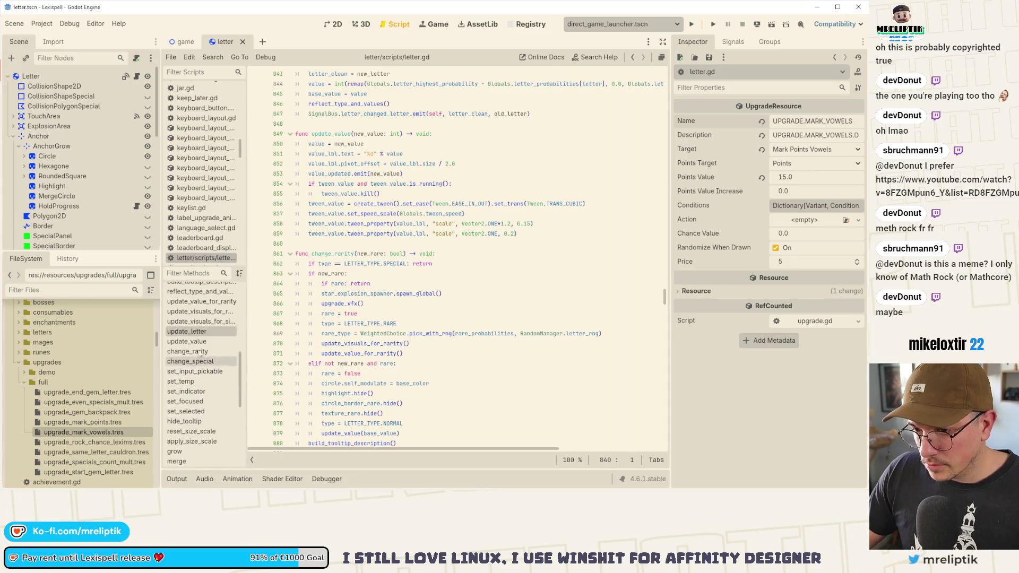
key(ctrl+Tab)
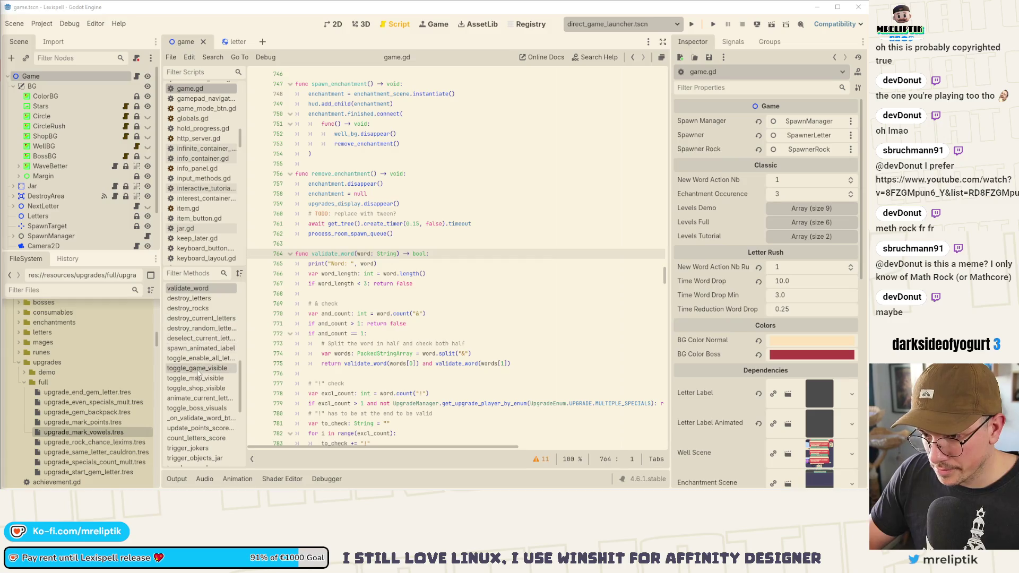
- Jump to count_letters_score in game.gd and widen the code area by shrinking the Inspector
scroll(200, 322, up, 3)
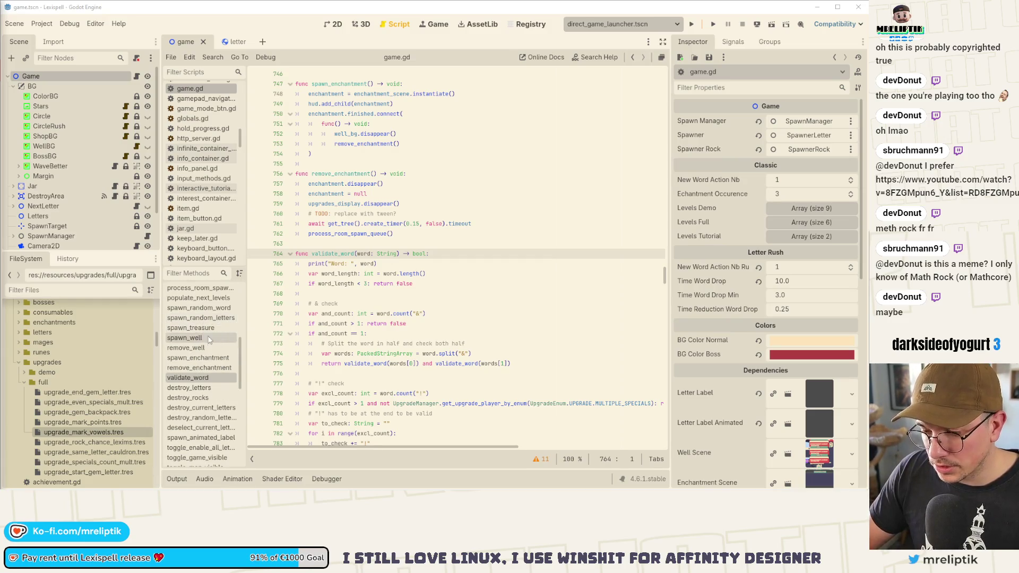
scroll(207, 323, up, 1)
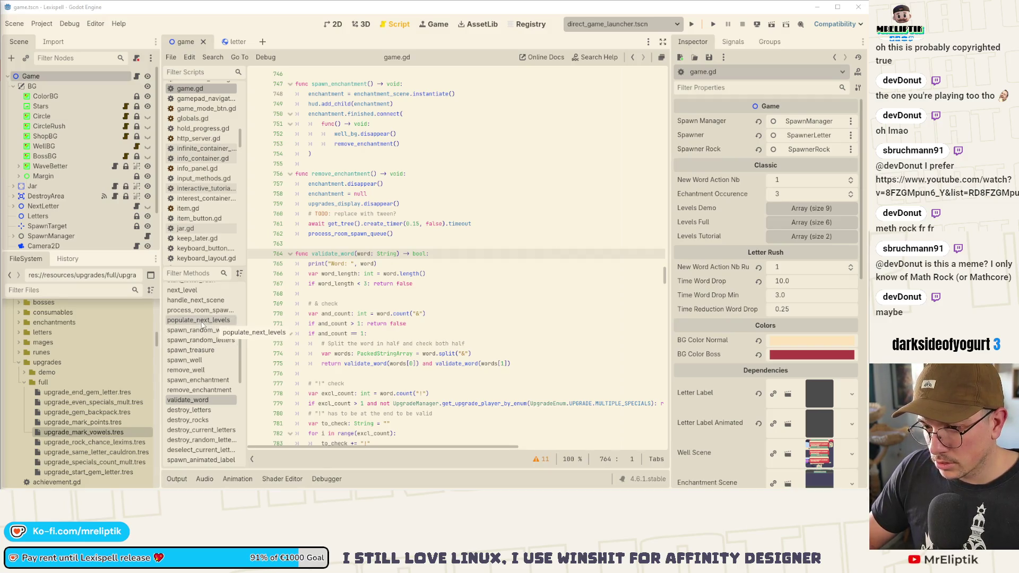
scroll(203, 324, up, 2)
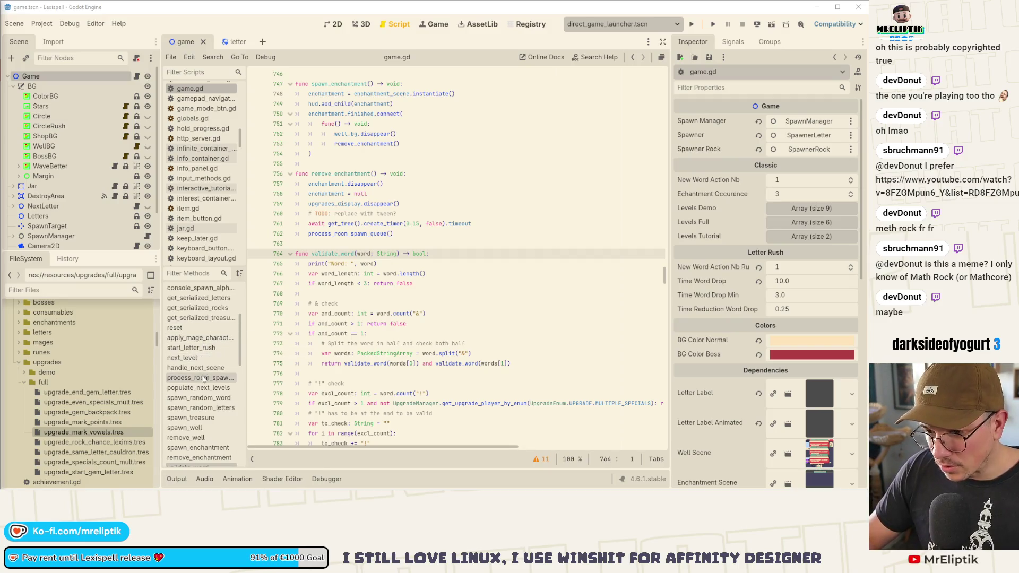
scroll(202, 380, down, 5)
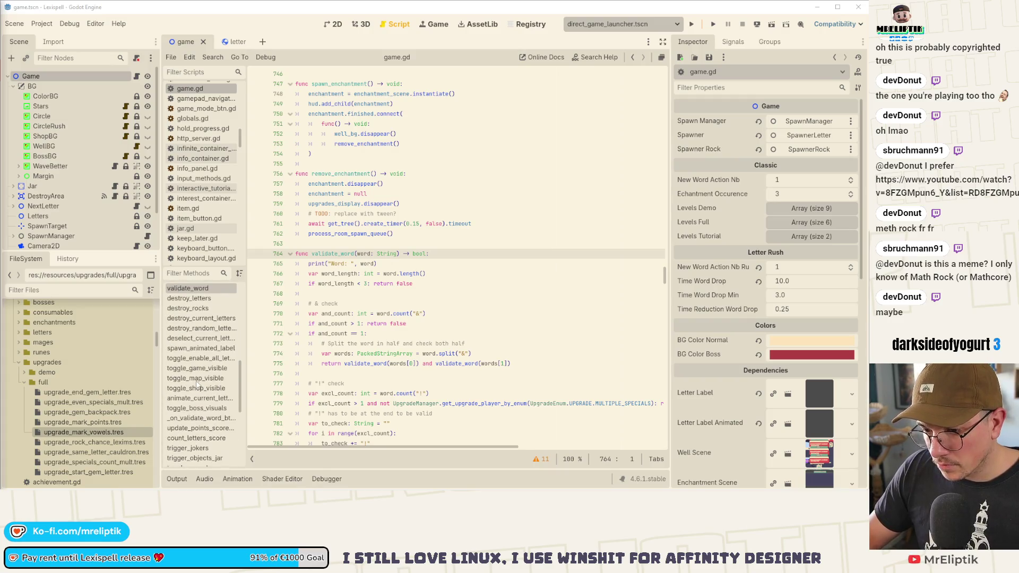
scroll(197, 383, down, 1)
click(197, 383)
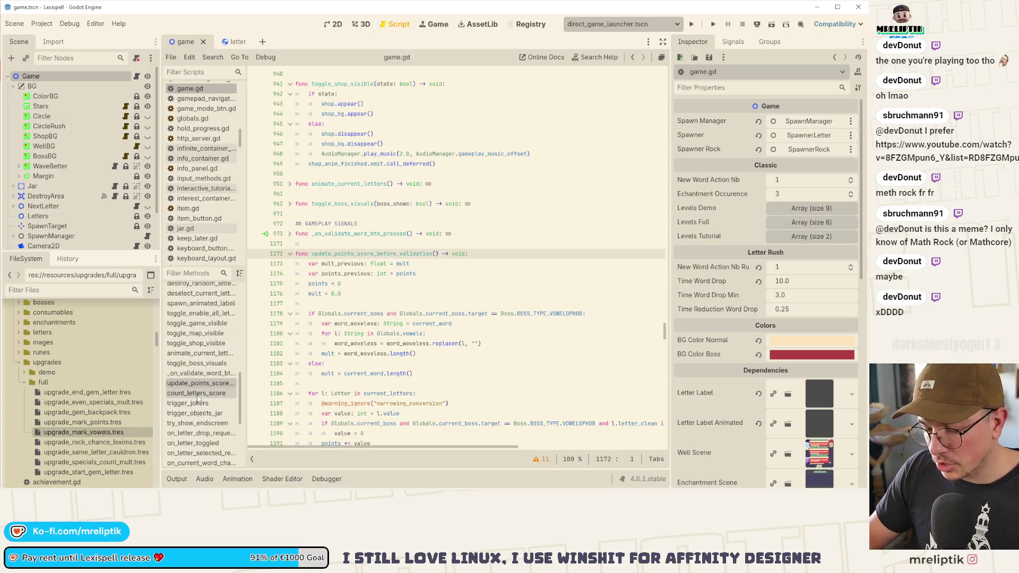
click(196, 393)
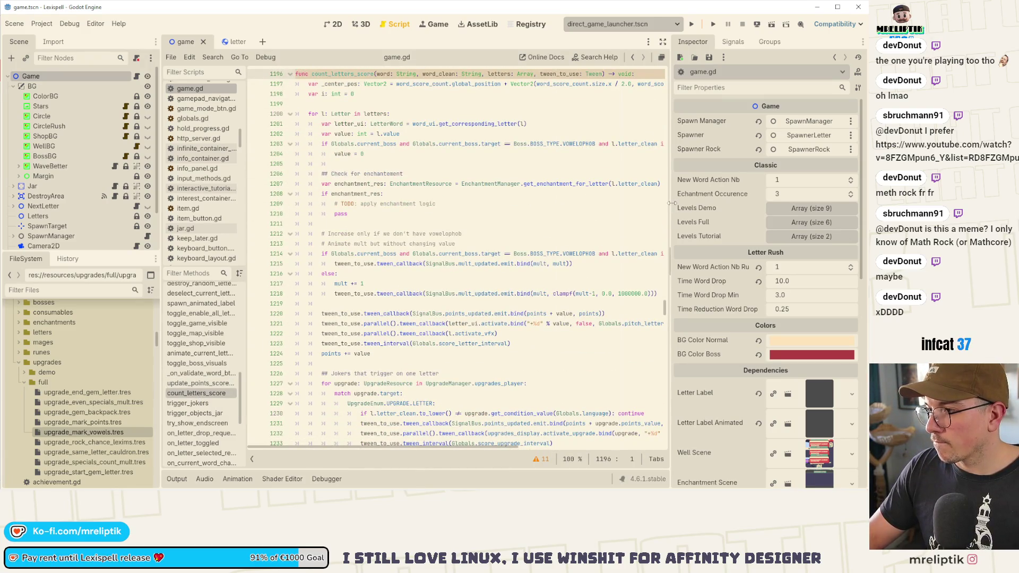
drag(672, 203, 760, 203)
scroll(443, 322, down, 20)
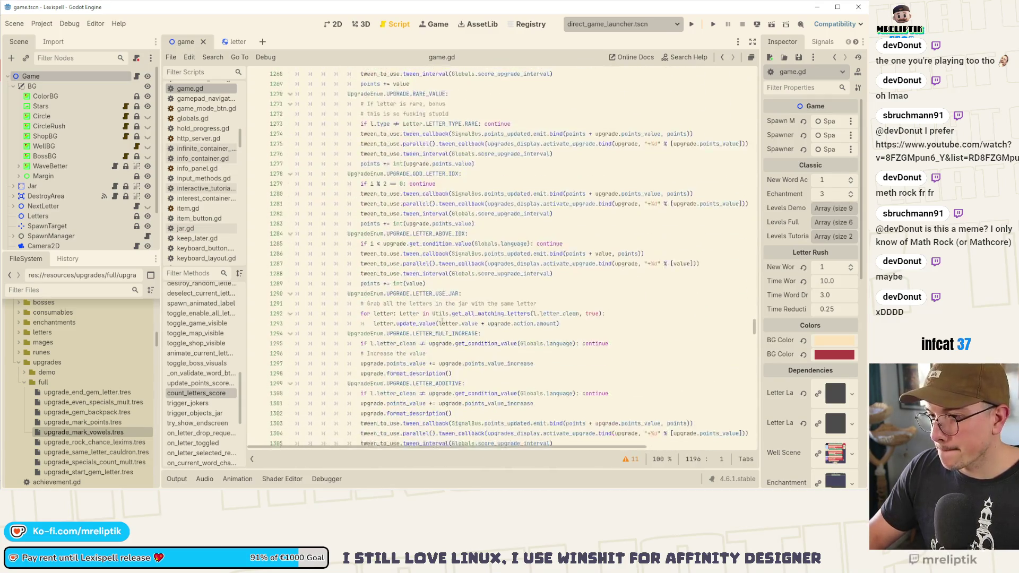
scroll(443, 323, down, 20)
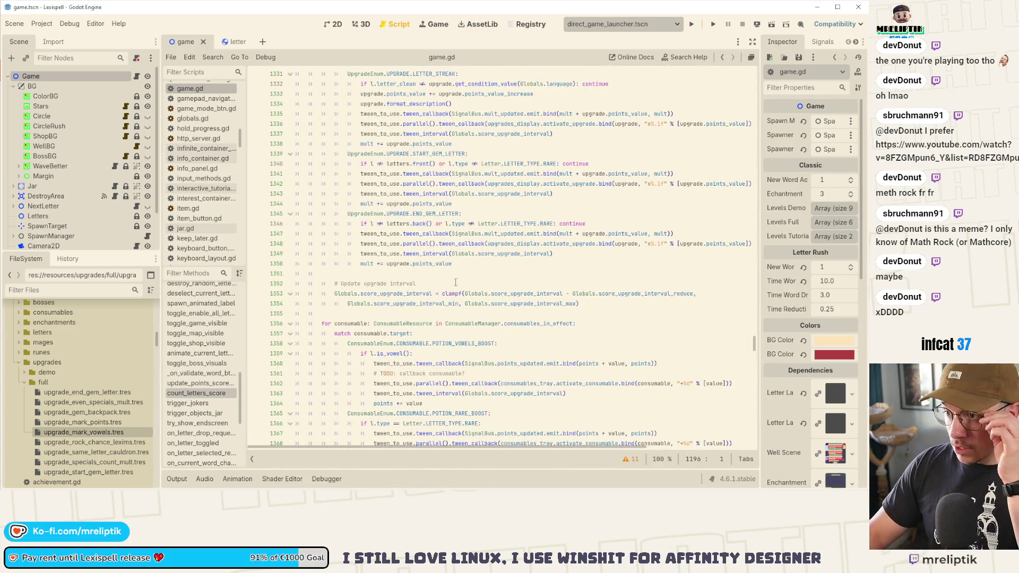
- Add an UpgradeEnum.UPGRADE.MARK_POINTS case containing pass after END_GEM_LETTER, and save
click(463, 265)
key(Return)
text(Upgrade)
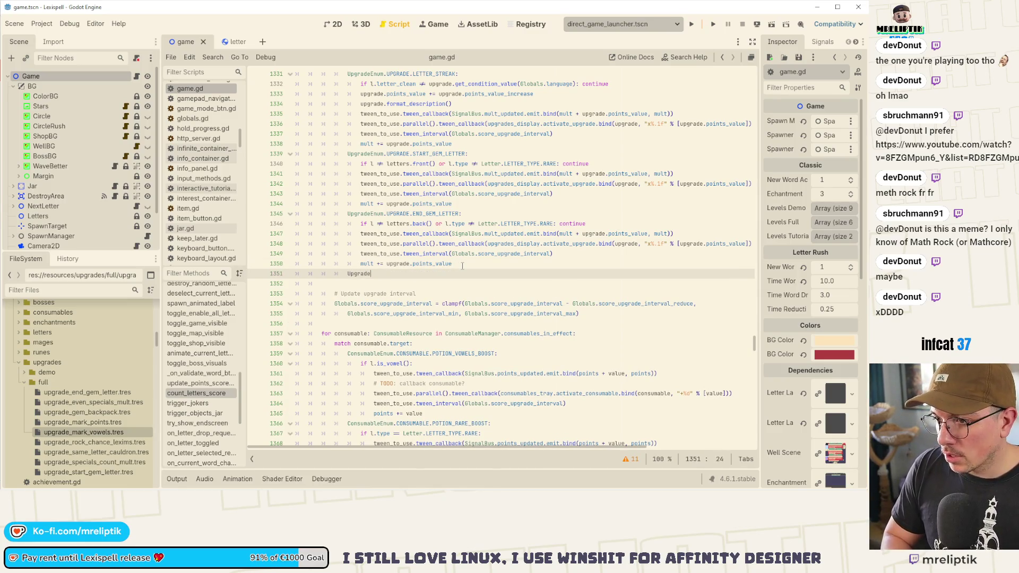
text(Enum.)
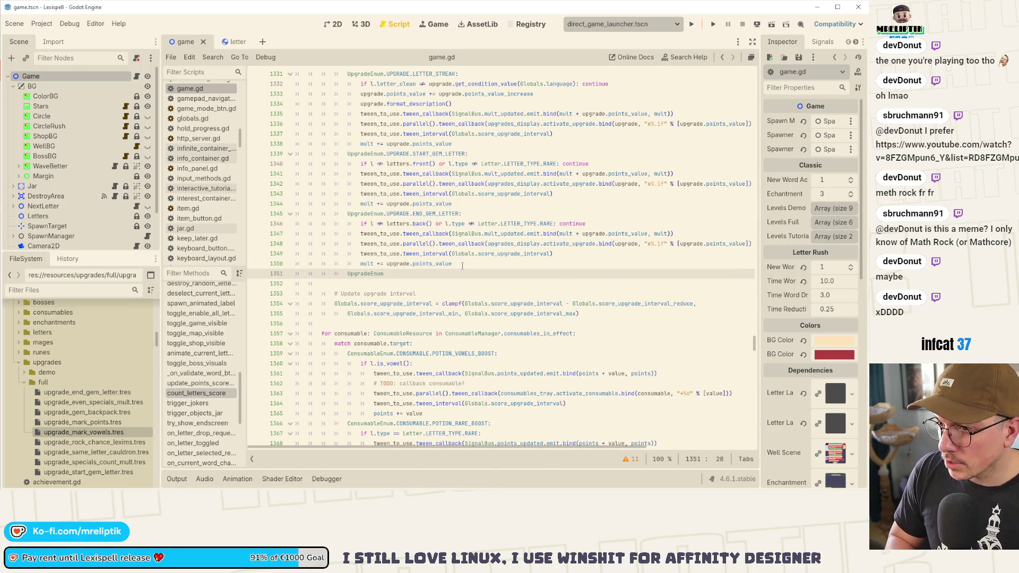
text(UPGRADE.MAR)
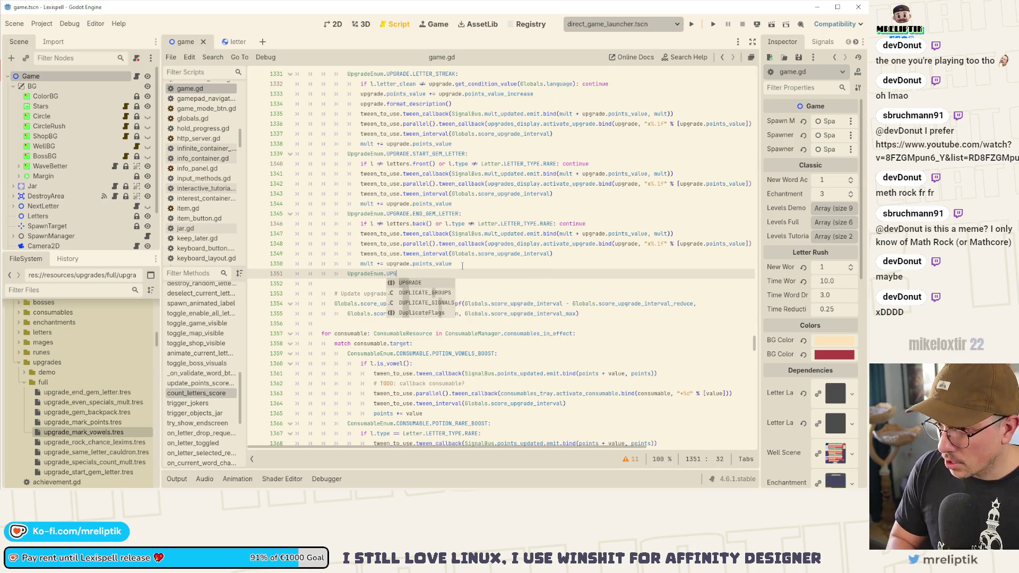
key(Return)
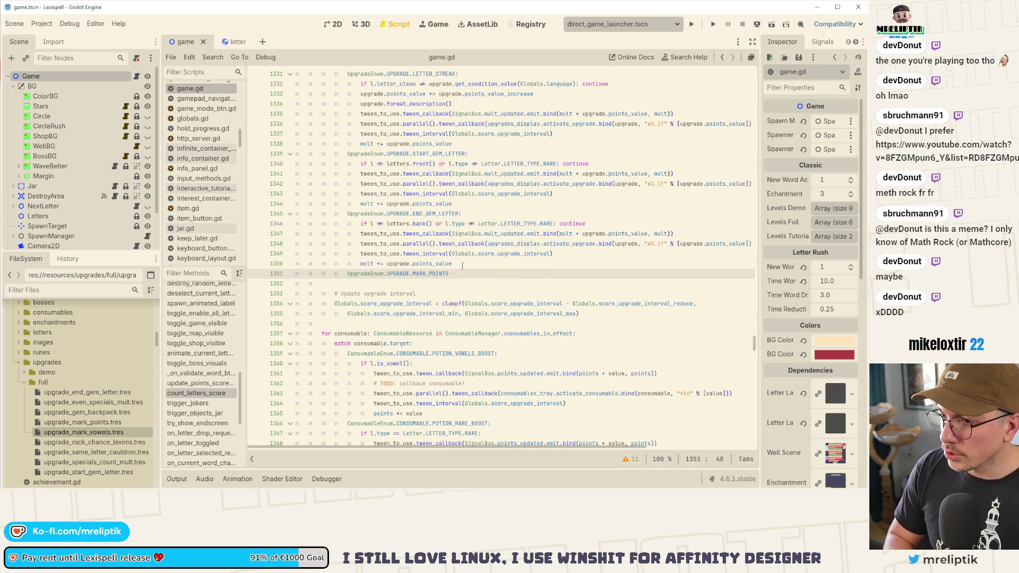
key(Return)
text(pass)
key(ctrl+s)
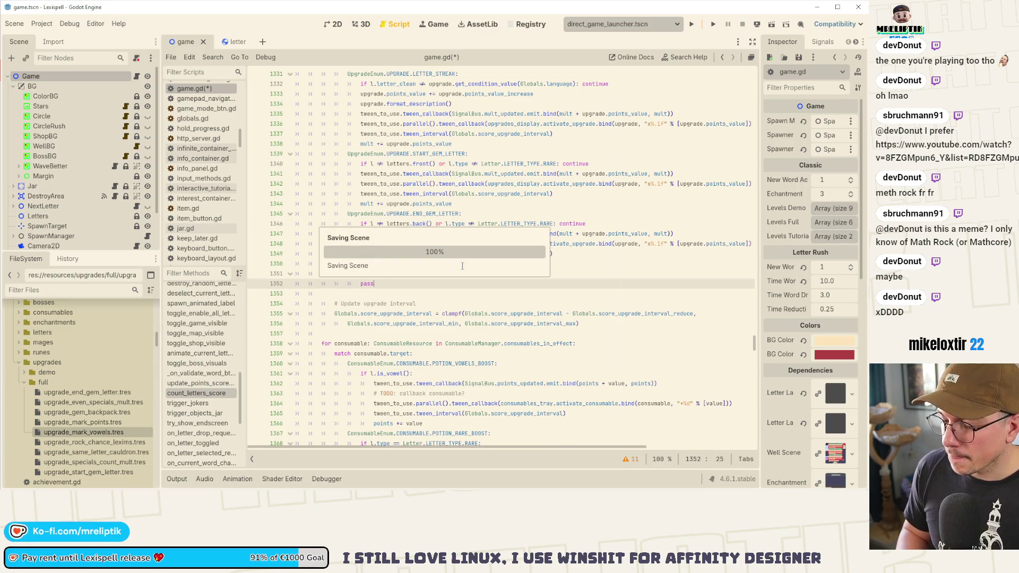
- Add a MARK_POINTS_VOWELS case below it by copying and renaming the case line
key(Return)
text(UpgradeEnum.UPGRADE.MARK_POINTS:)
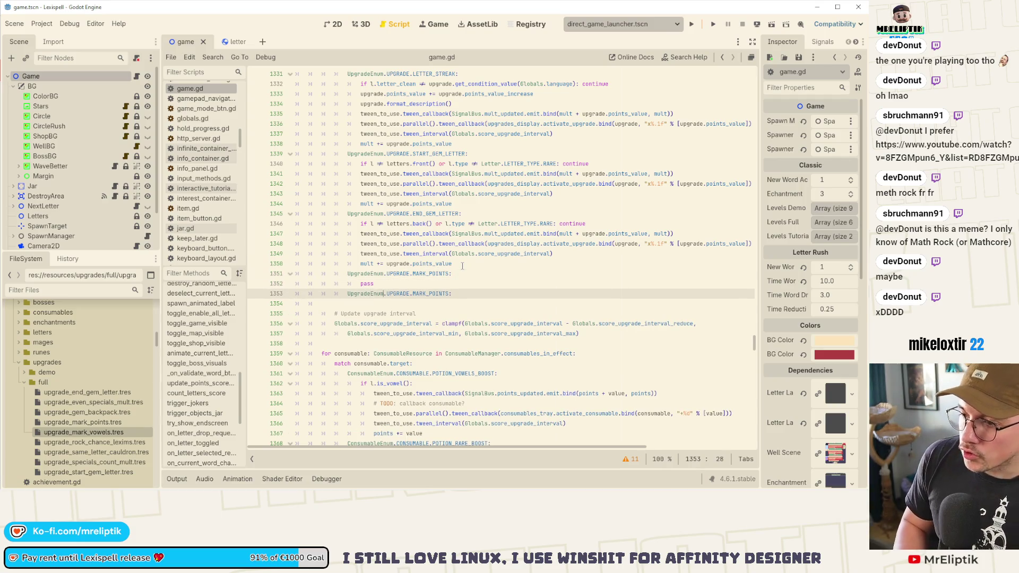
key(ctrl+shift+Left)
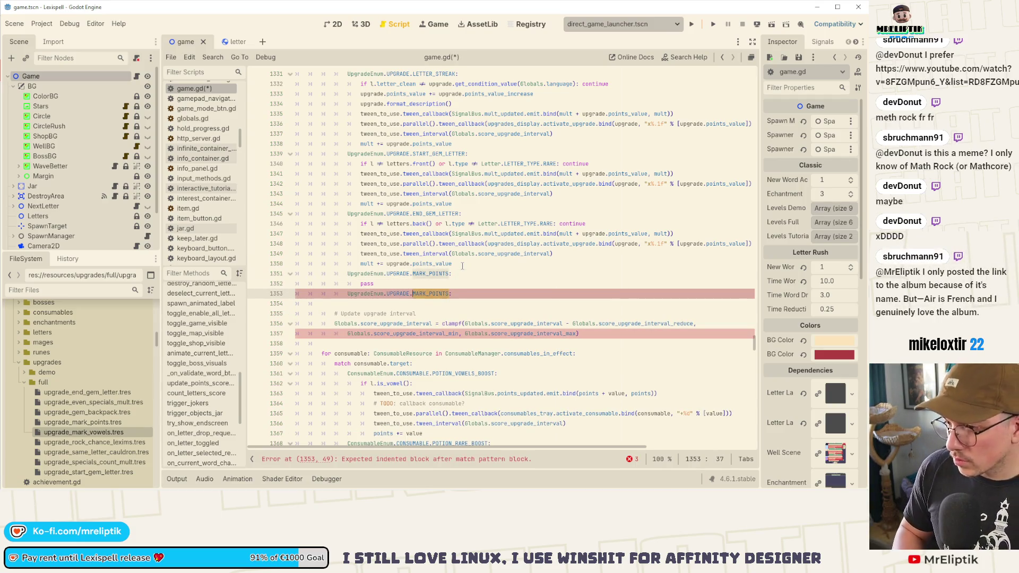
text(MARK_)
text(POINTS_VOWELS)
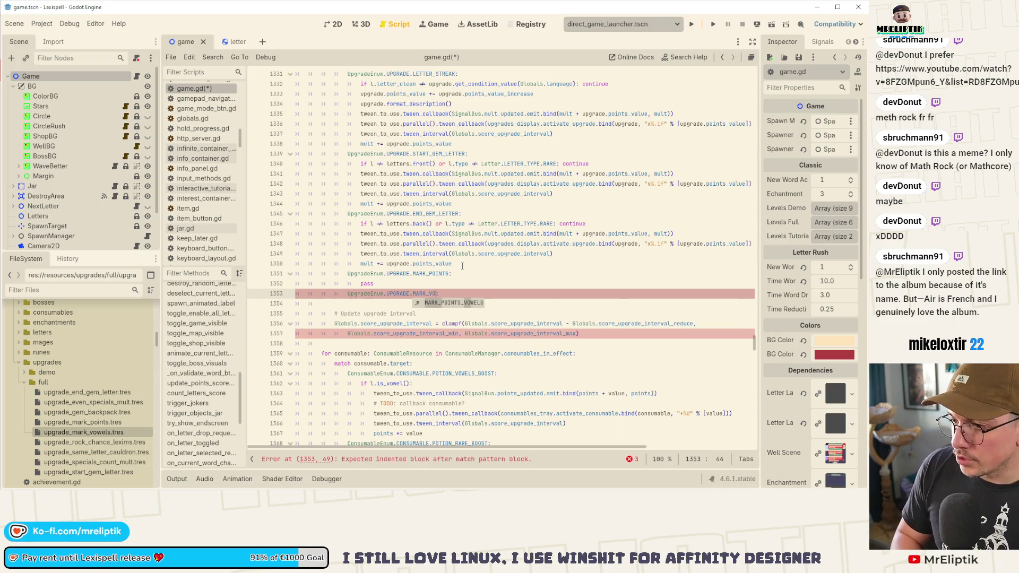
key(Return)
text(pass)
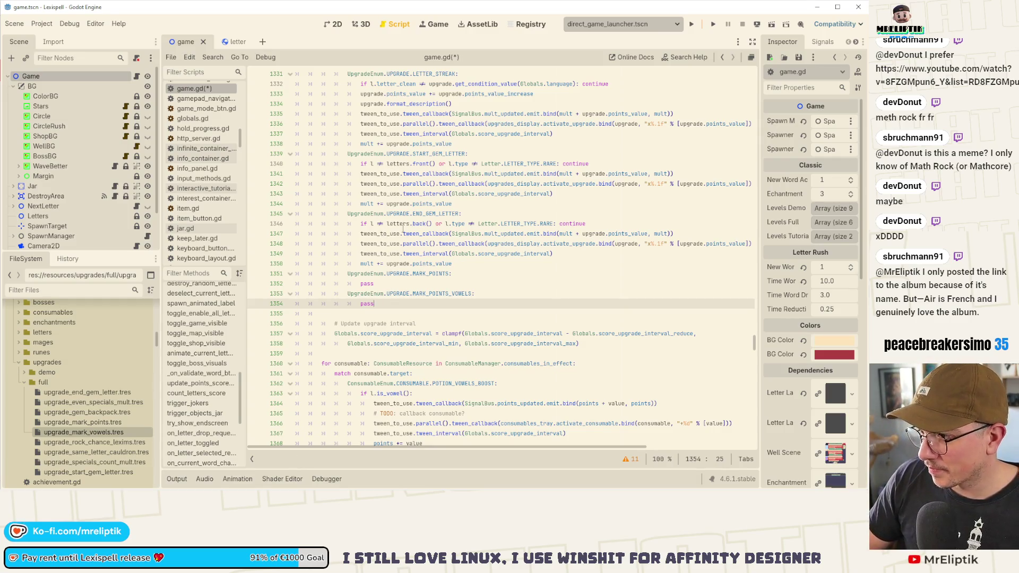
- Replace MARK_POINTS's pass with an if check on l.enchantment_res
scroll(415, 234, up, 2)
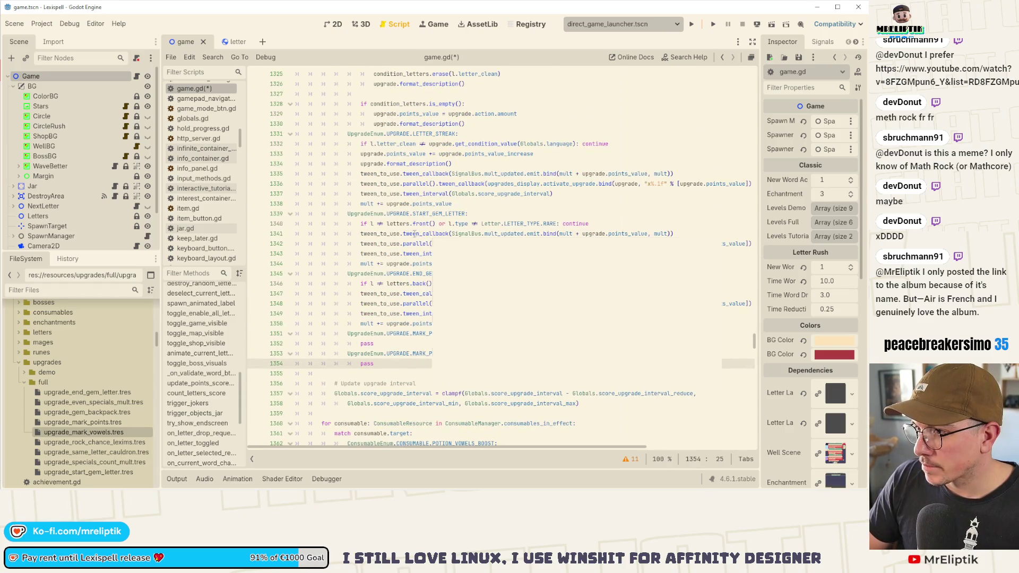
scroll(365, 309, down, 3)
click(393, 259)
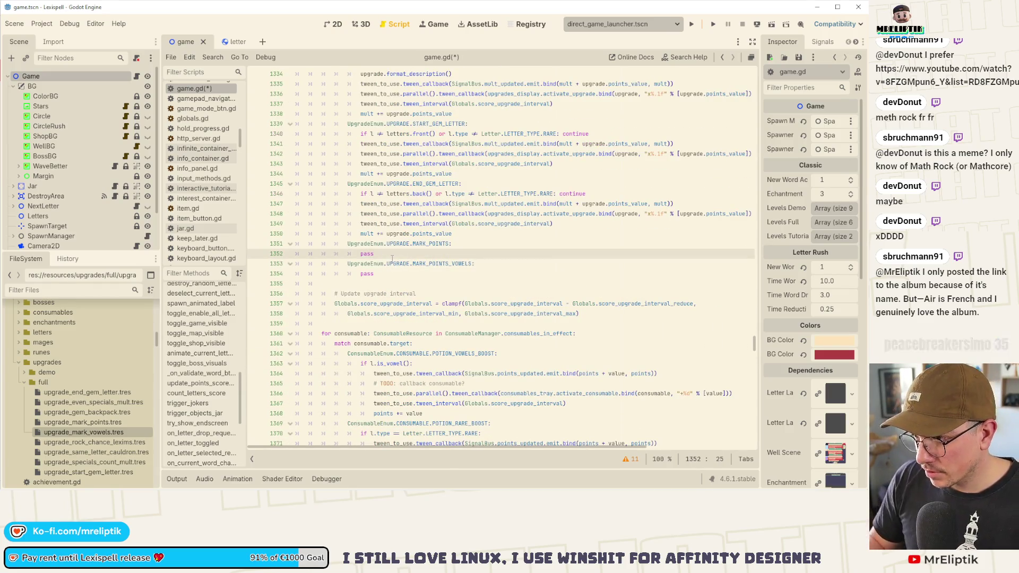
key(Down)
key(Down)
key(shift+Home)
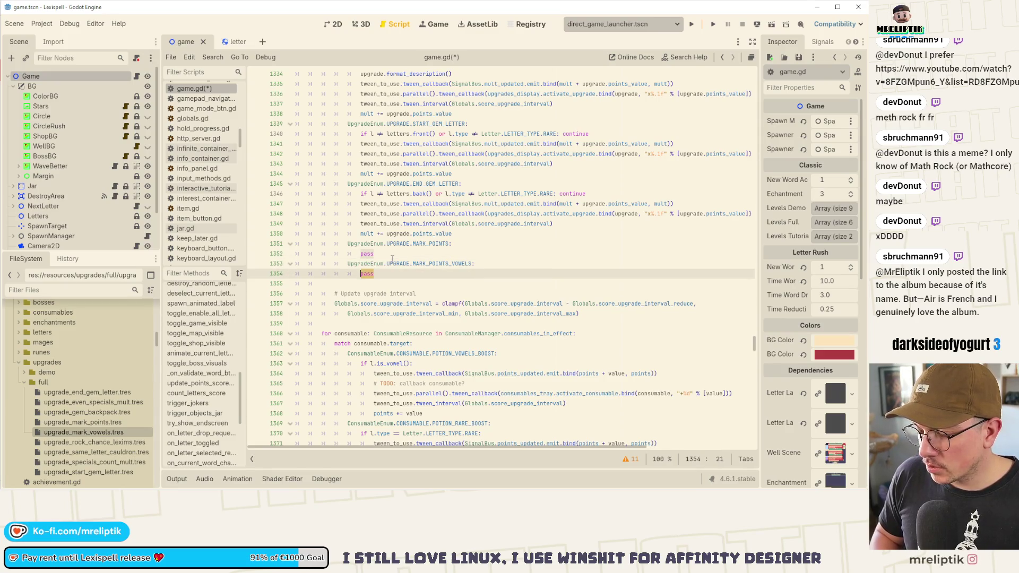
double_click(392, 262)
double_click(394, 253)
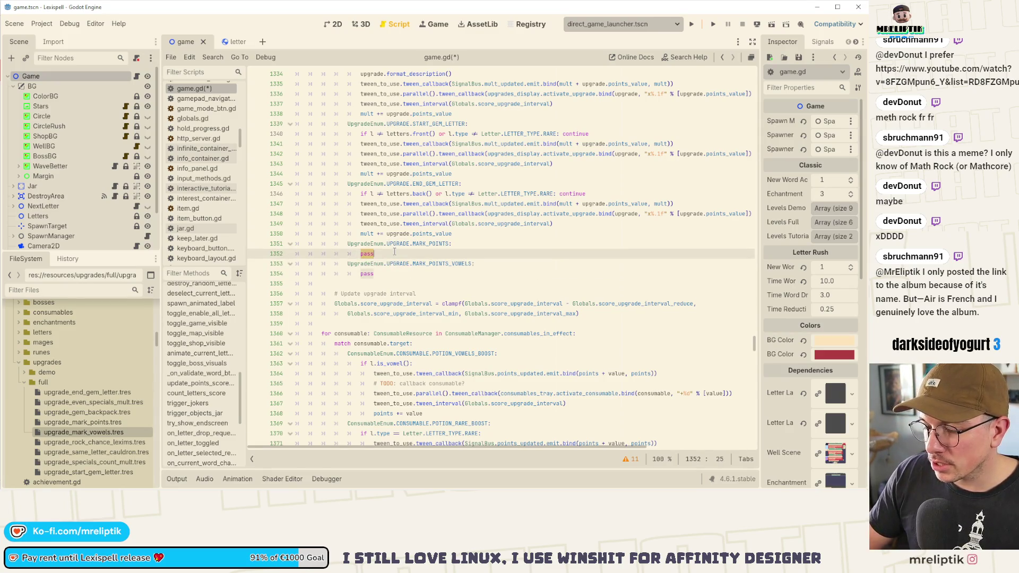
text(if l)
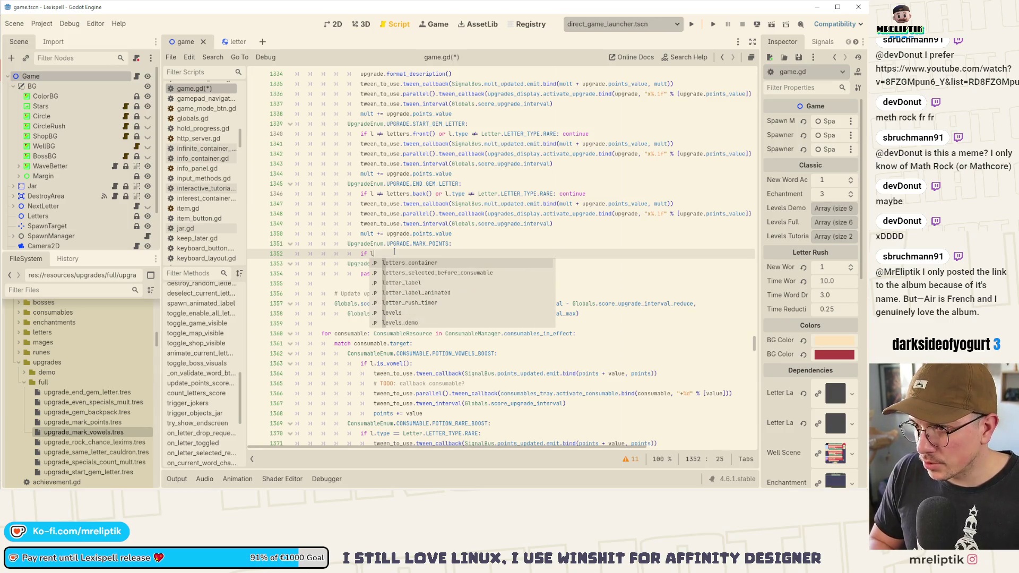
text(.mark)
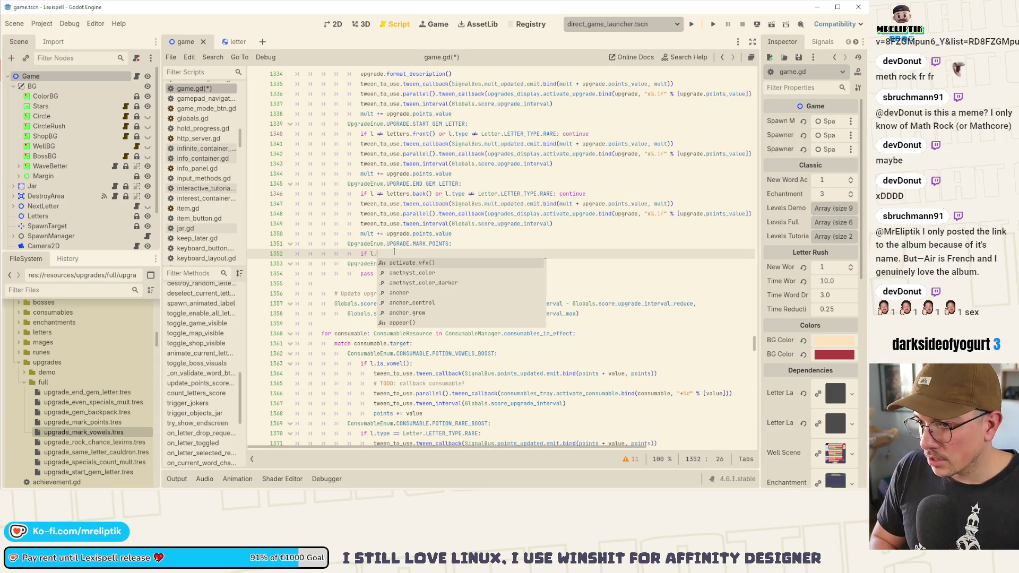
key(BackSpace)
key(BackSpace)
key(BackSpace)
text(ehcn)
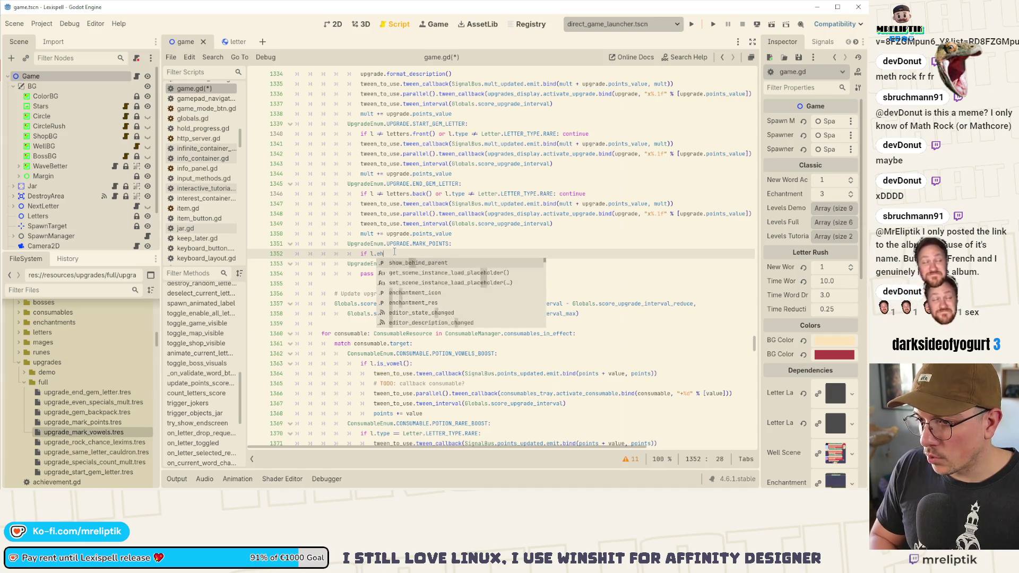
key(BackSpace)
key(BackSpace)
key(BackSpace)
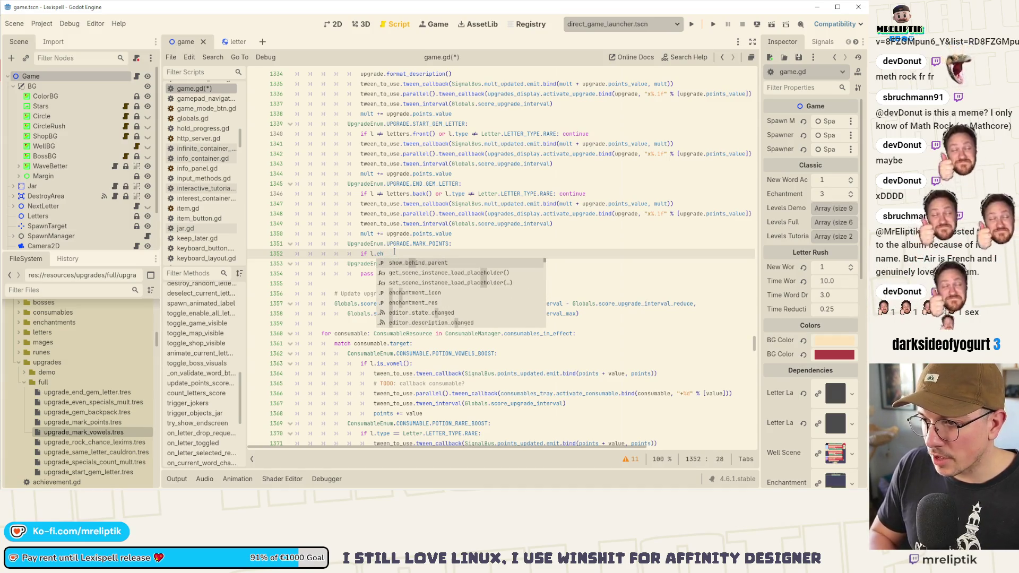
key(Down)
key(Return)
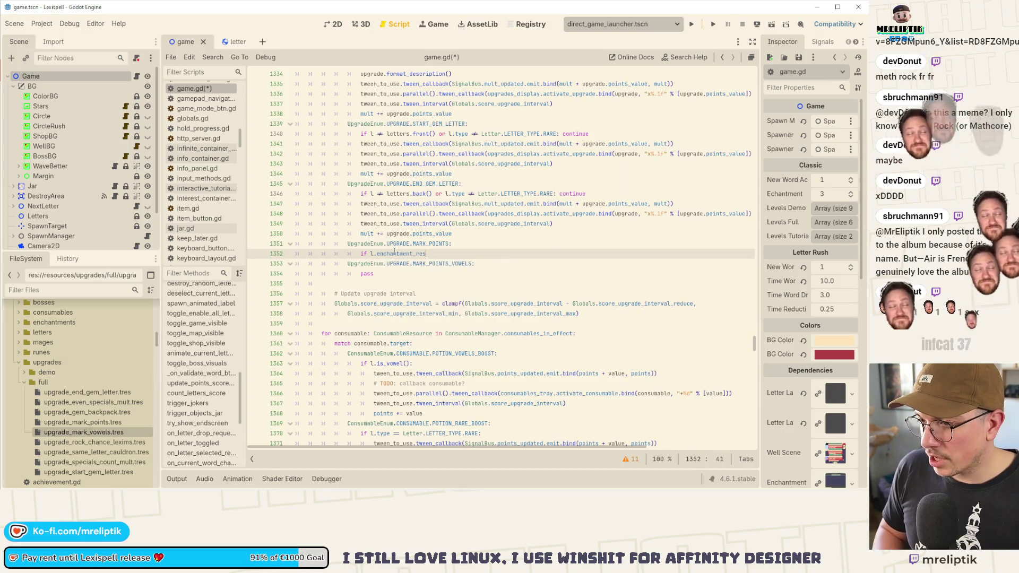
- Complete the check as 'if not l.enchantment_res: continue' and save
key(ctrl+Left)
key(ctrl+Left)
text(not)
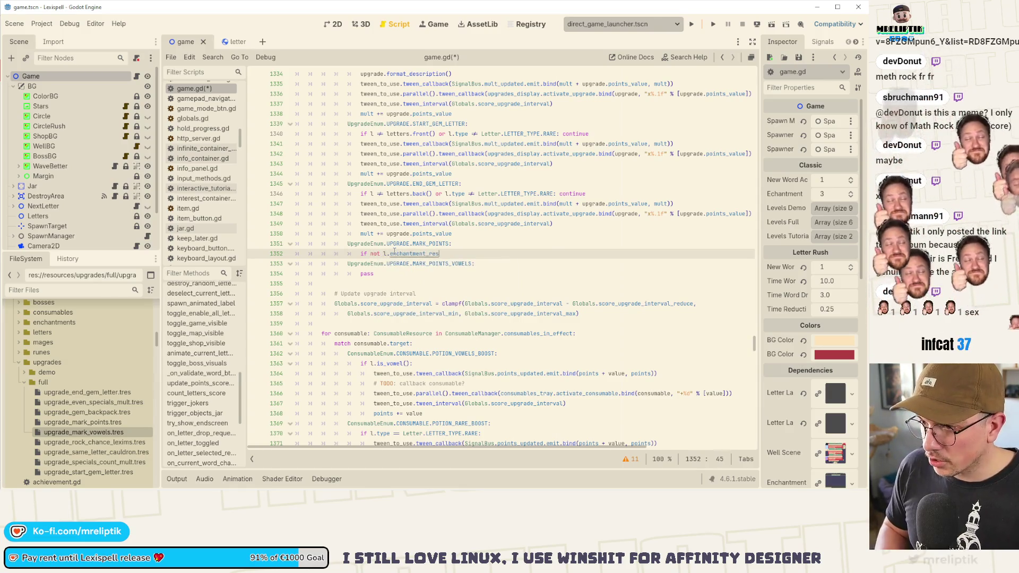
key(Down)
key(Home)
key(Home)
key(Up)
key(End)
text(: return)
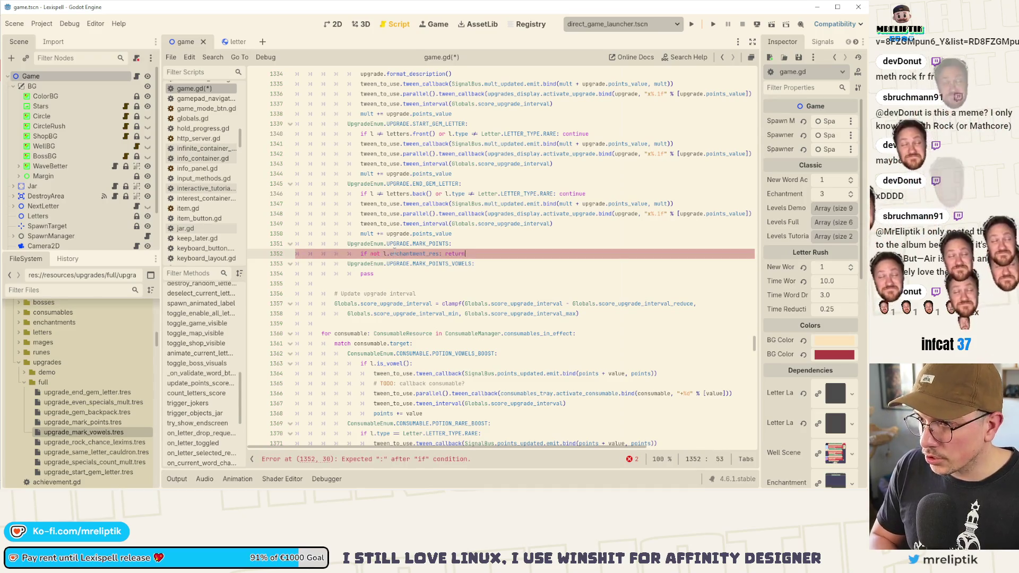
key(BackSpace)
key(BackSpace)
key(BackSpace)
text(coi)
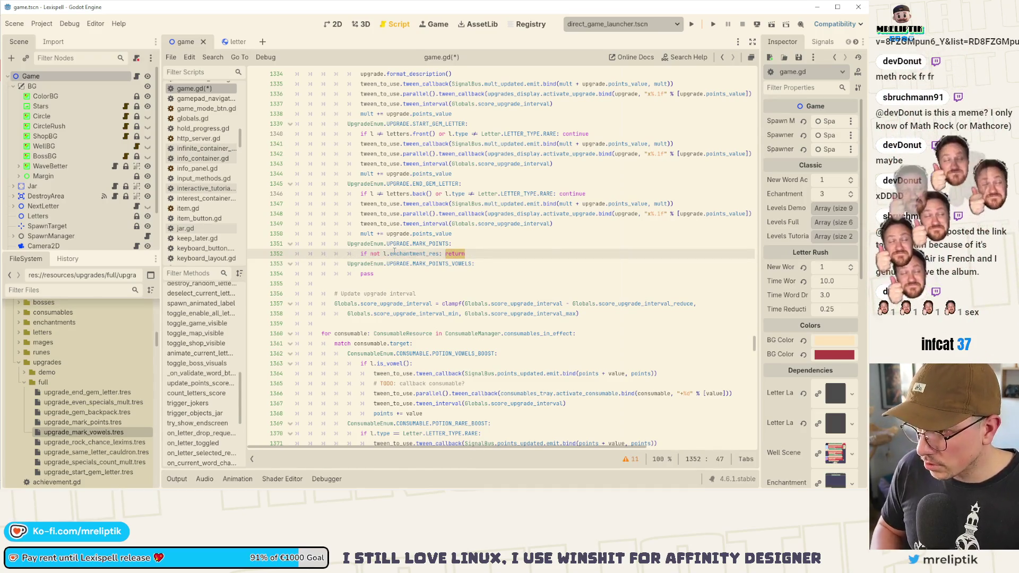
key(BackSpace)
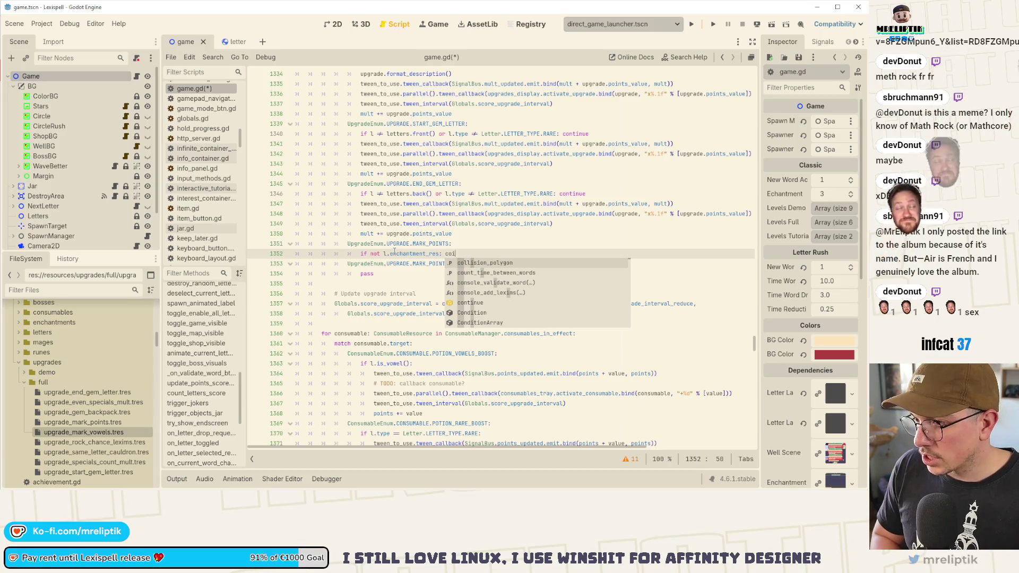
text(ntinue)
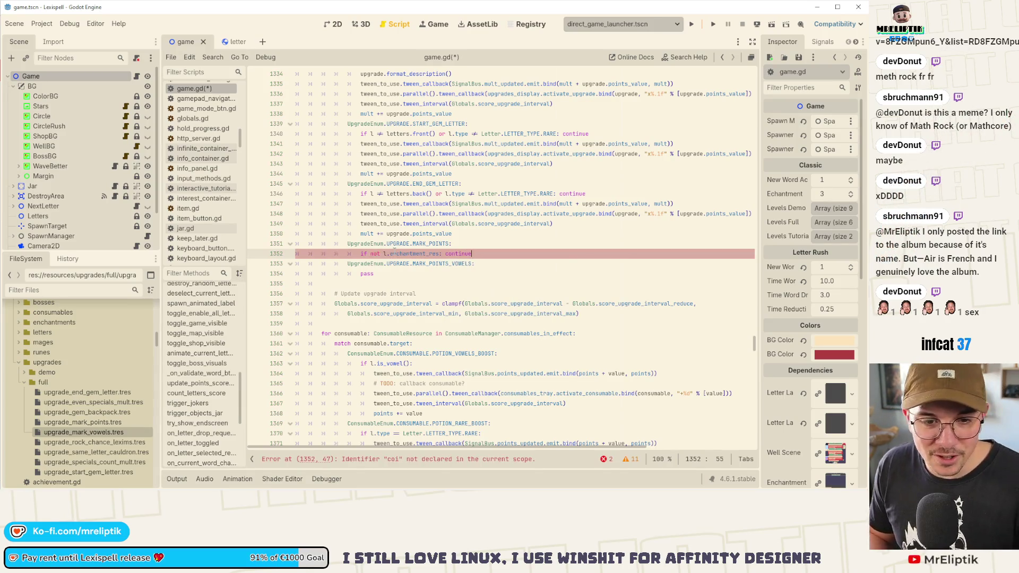
key(ctrl+s)
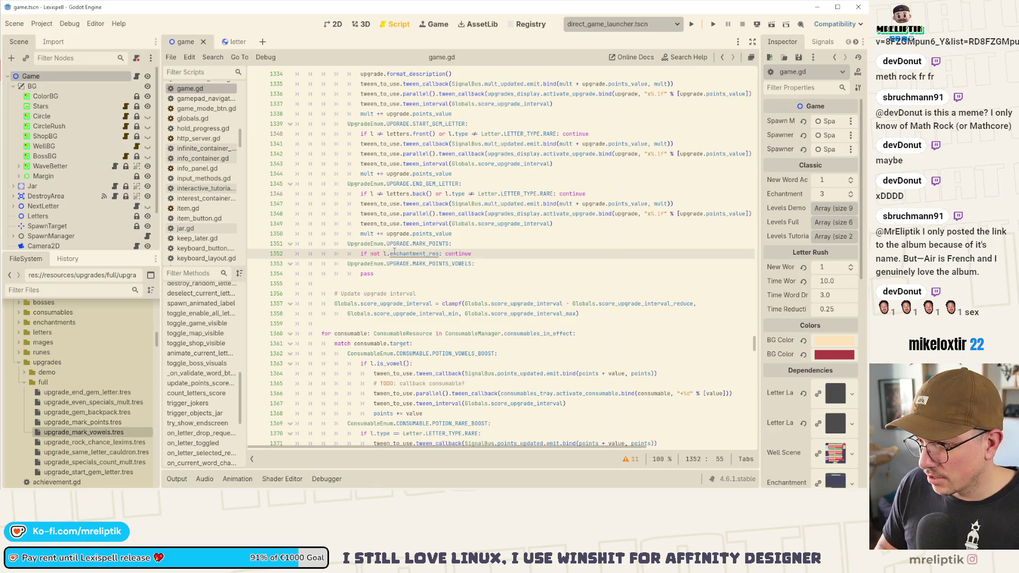
key(Return)
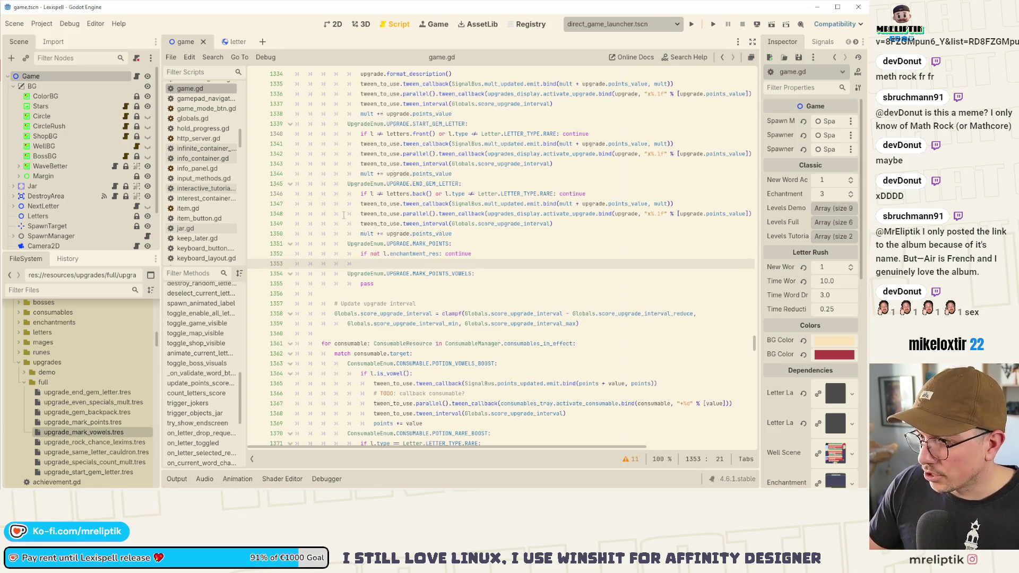
scroll(529, 174, up, 1)
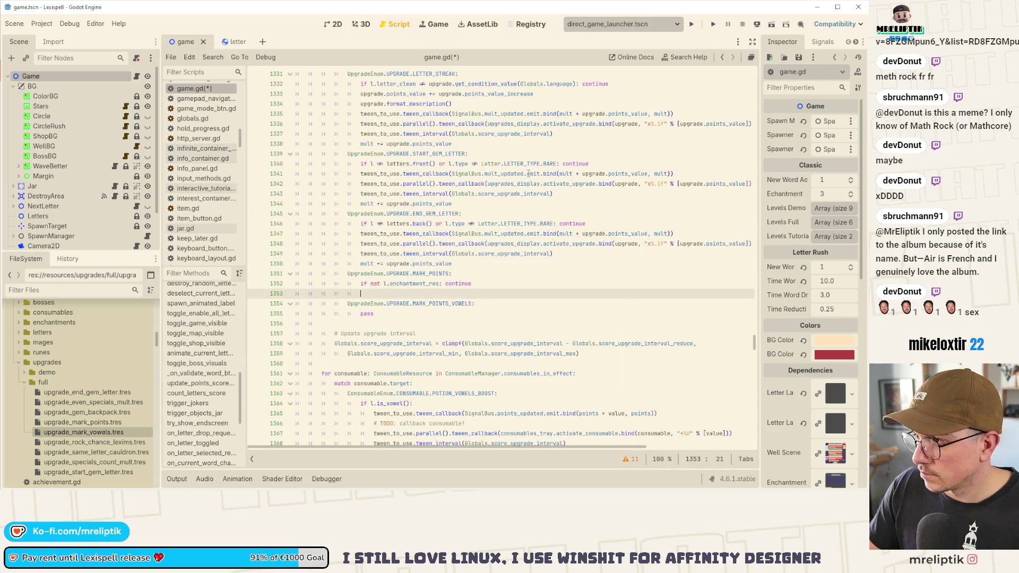
- Copy START_LETTER's four tween lines, ending with points += int(upgrade.points_value), into MARK_POINTS and save
scroll(585, 187, up, 6)
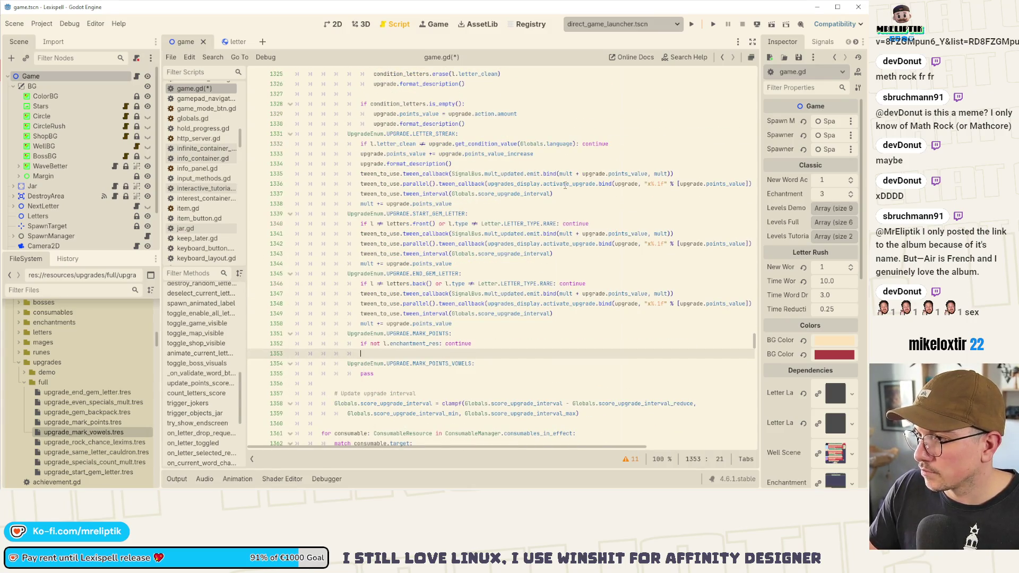
scroll(566, 183, up, 4)
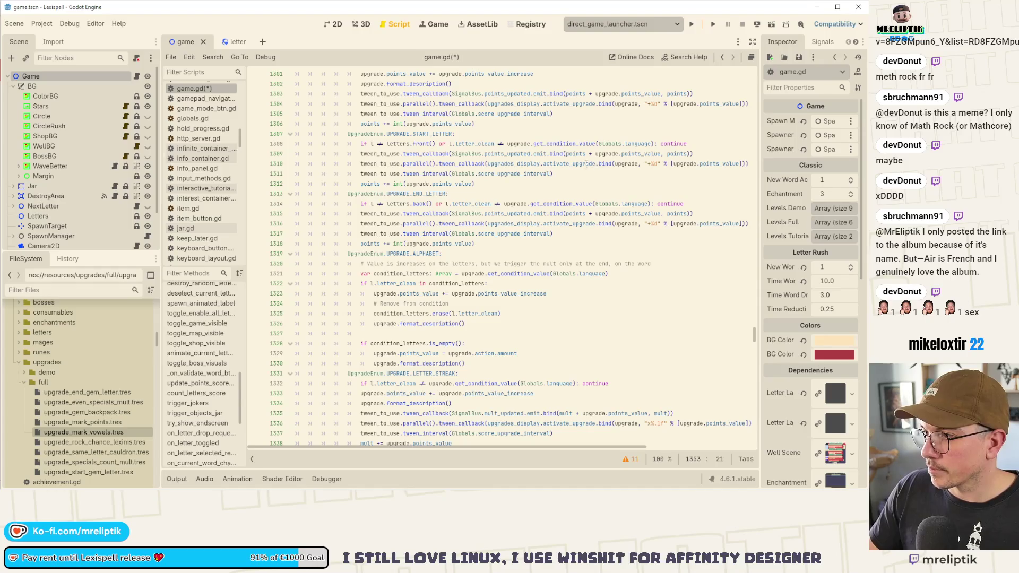
drag(477, 184, 360, 155)
key(ctrl+c)
scroll(449, 313, down, 8)
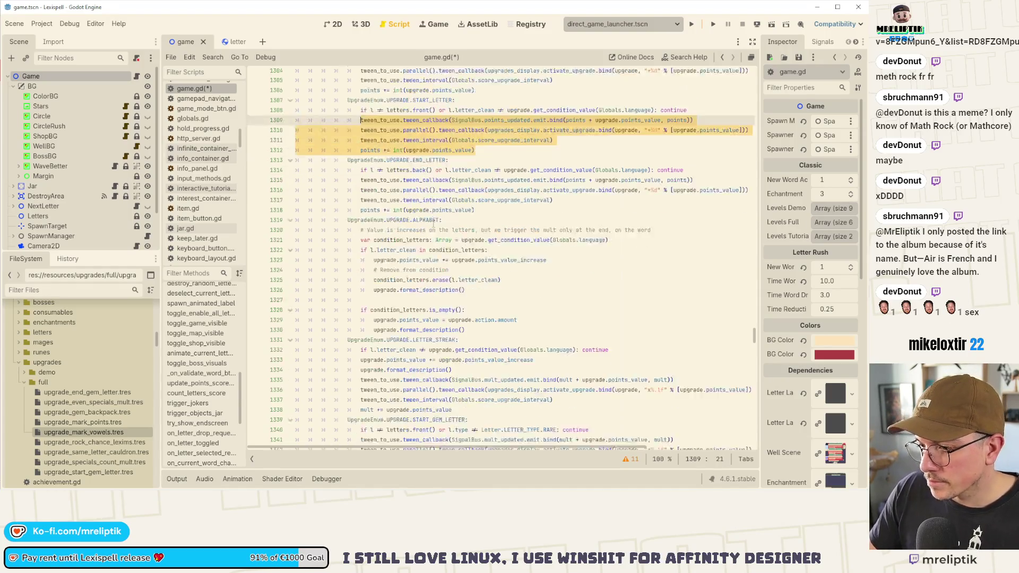
click(401, 354)
key(ctrl+v)
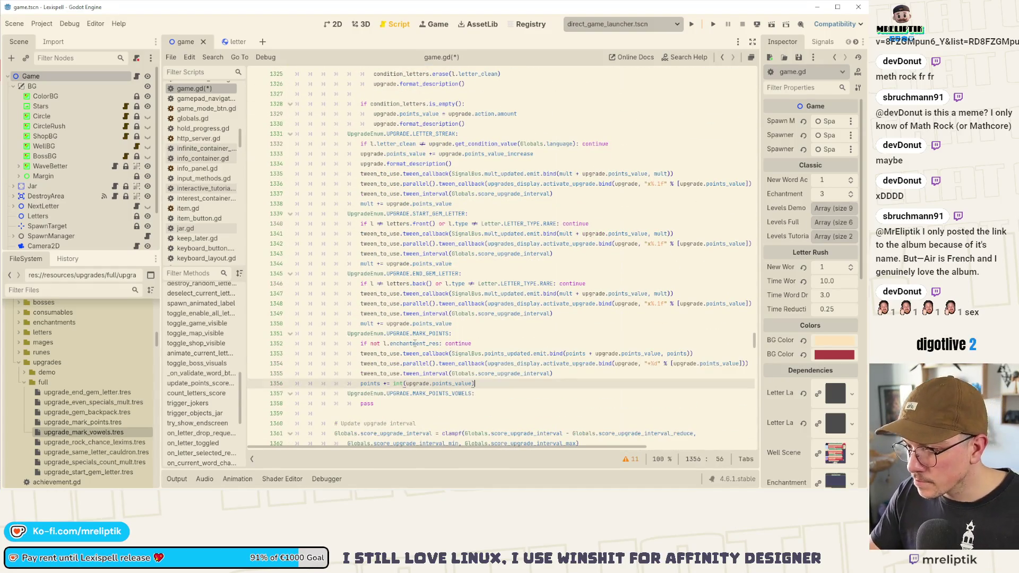
key(ctrl+s)
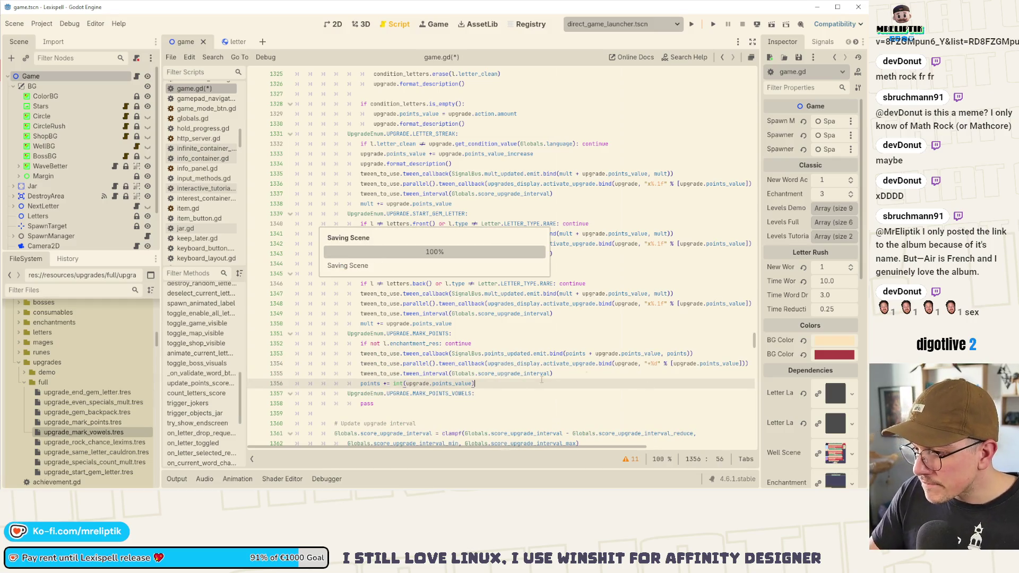
scroll(499, 384, down, 2)
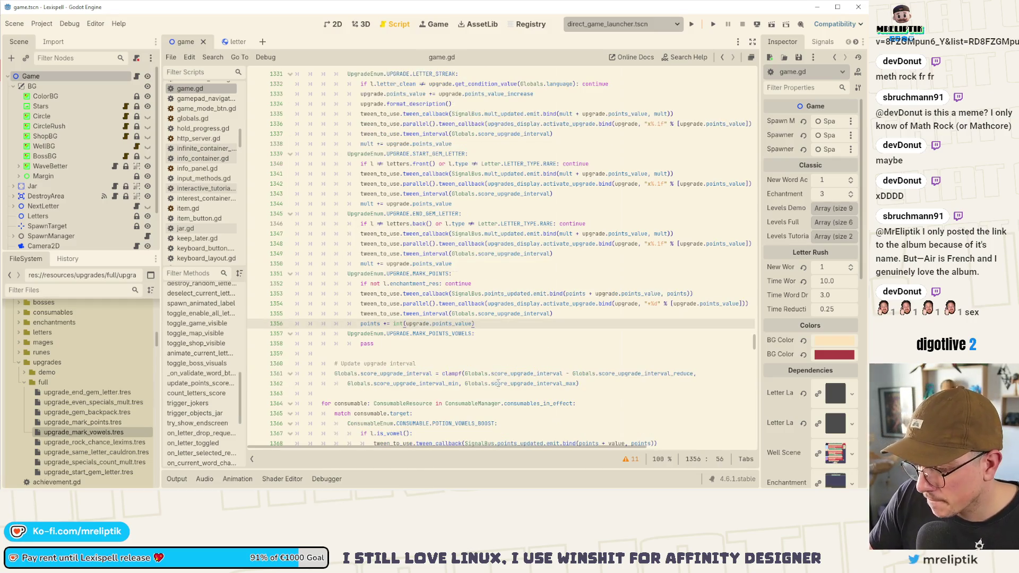
- Paste the tween lines over MARK_POINTS_VOWELS's pass and duplicate the enchantment check into it
double_click(470, 346)
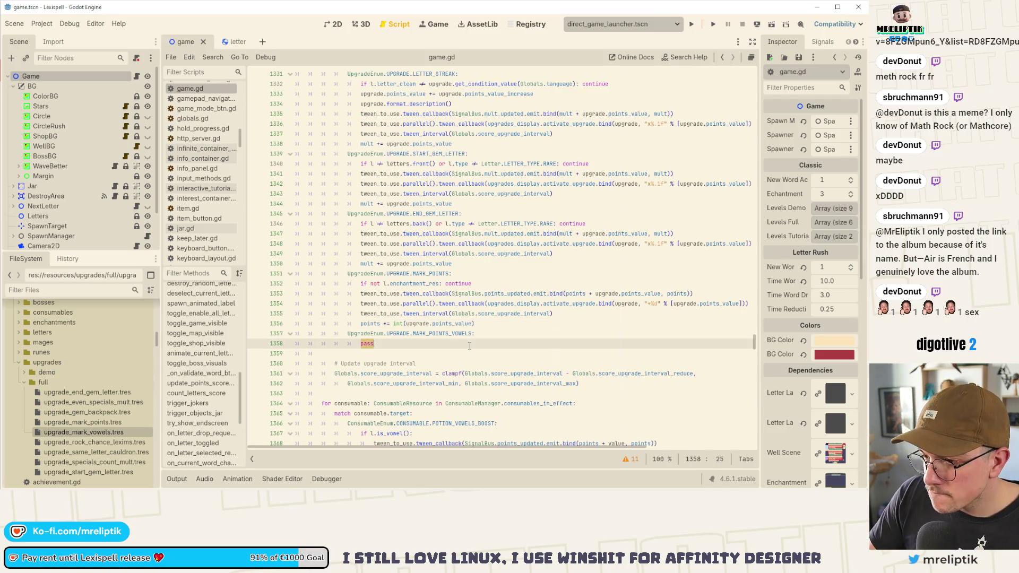
key(ctrl+v)
click(486, 283)
key(ctrl+shift+d)
key(alt+Down)
key(alt+Down)
key(alt+Down)
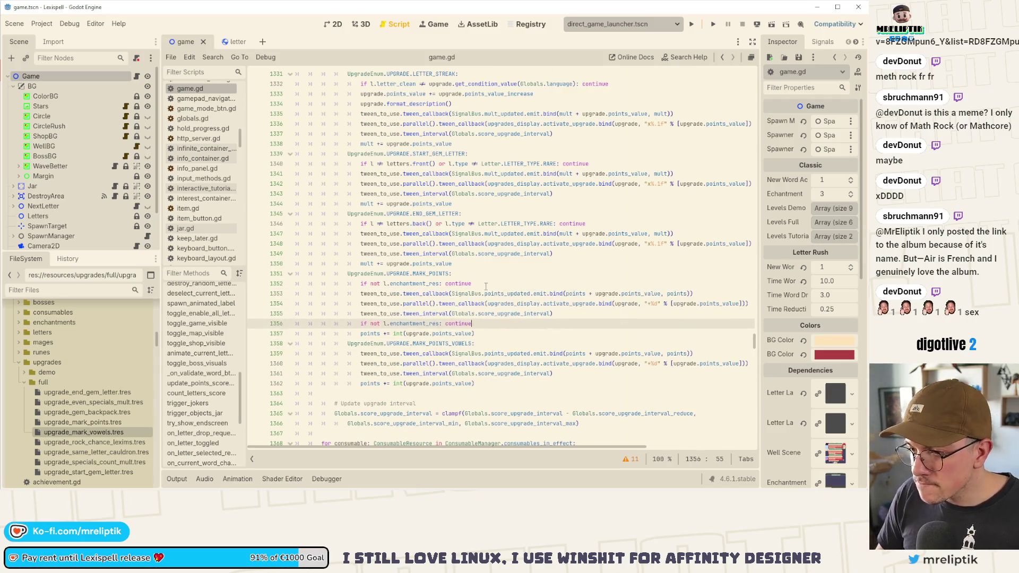
key(alt+Down)
key(alt+Down)
key(ctrl+Left)
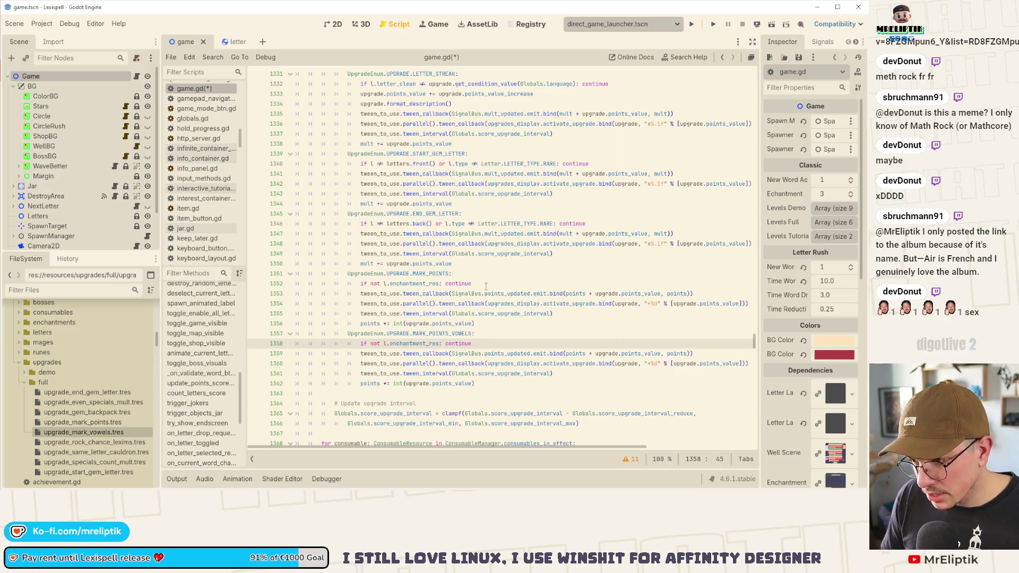
- Extend the copied check with an 'and not l.enchantment_res' clause and save
text(and n)
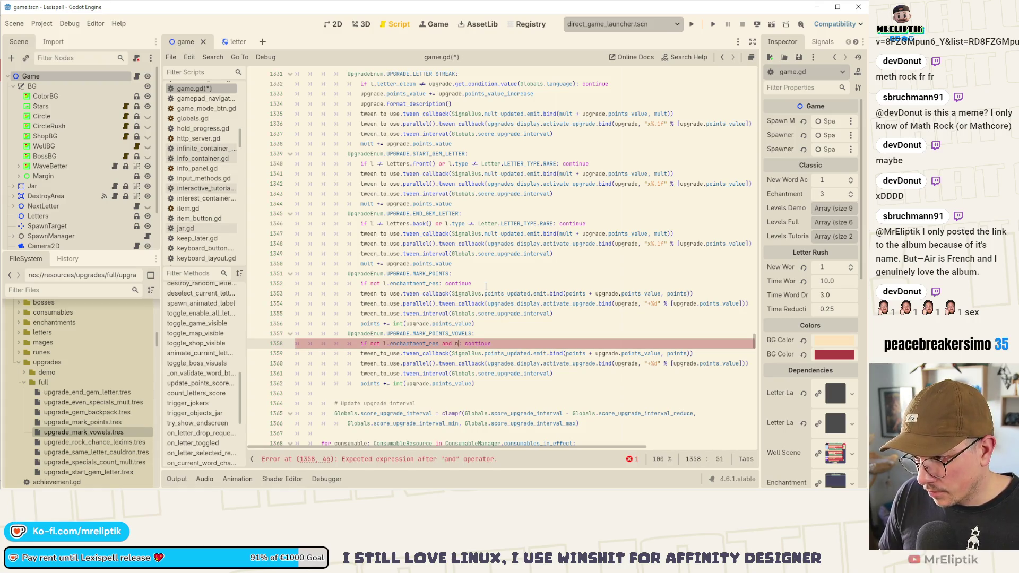
key(ctrl+space)
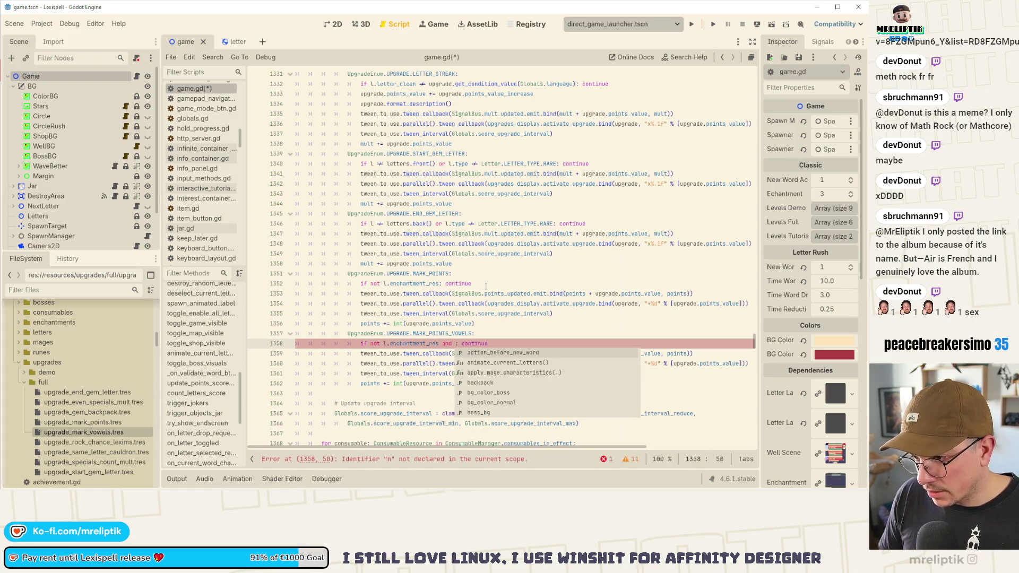
text(not l.)
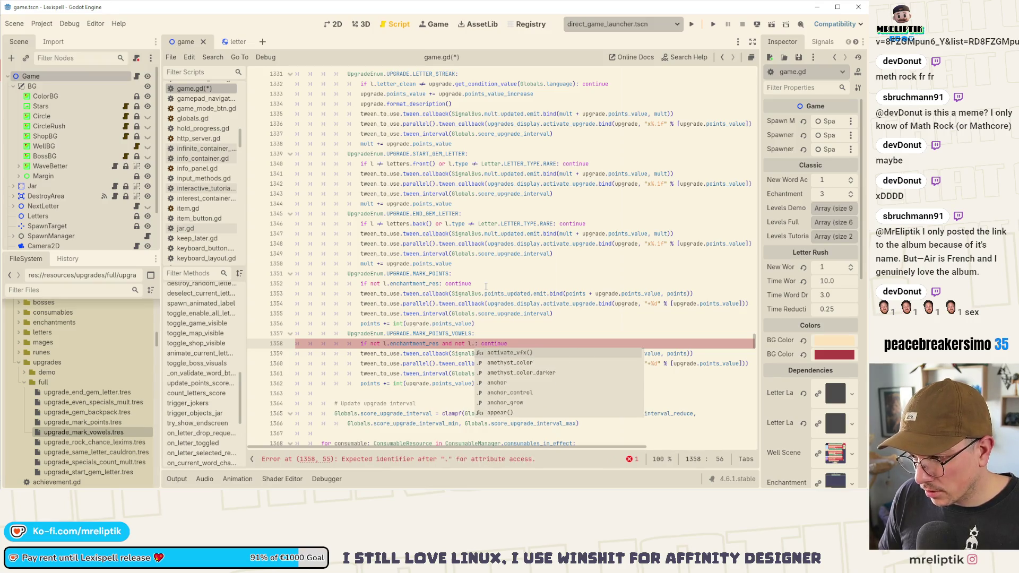
text(enchan)
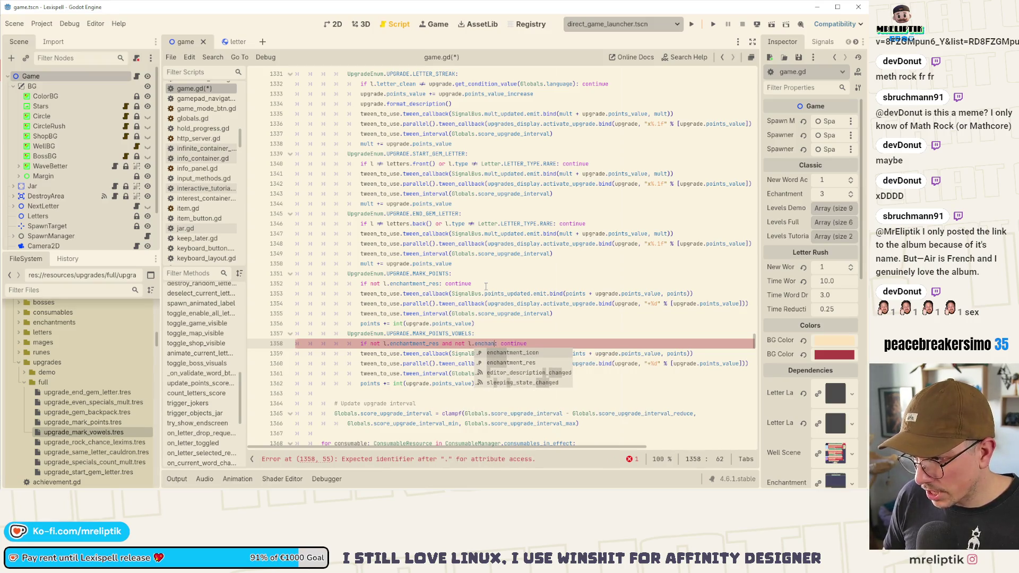
key(Down)
key(Return)
key(ctrl+s)
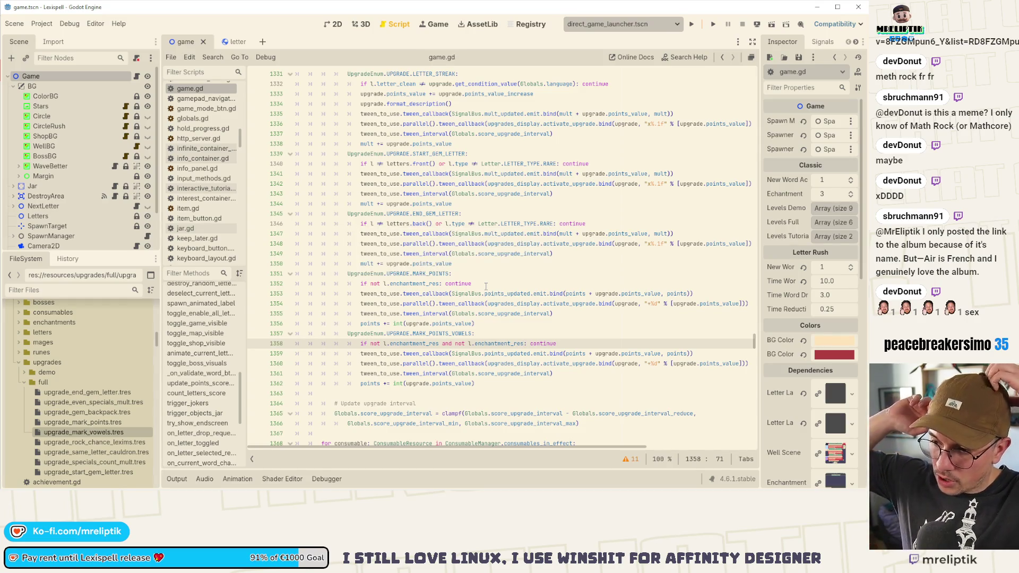
- Change the second clause to 'not l.letter_clean in Globals.vowels' and save
key(ctrl+shift+Left)
key(BackSpace)
key(BackSpace)
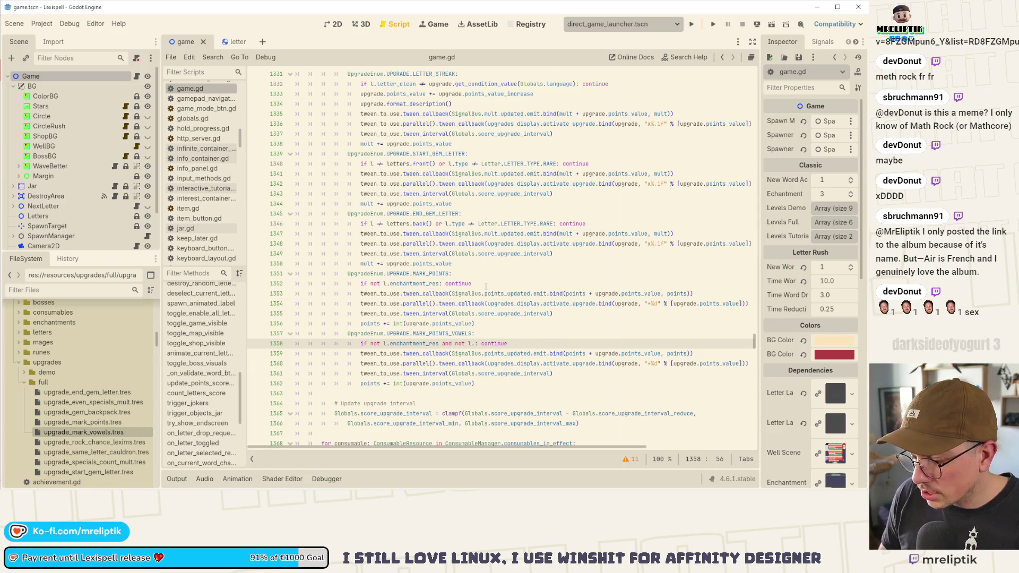
text(.)
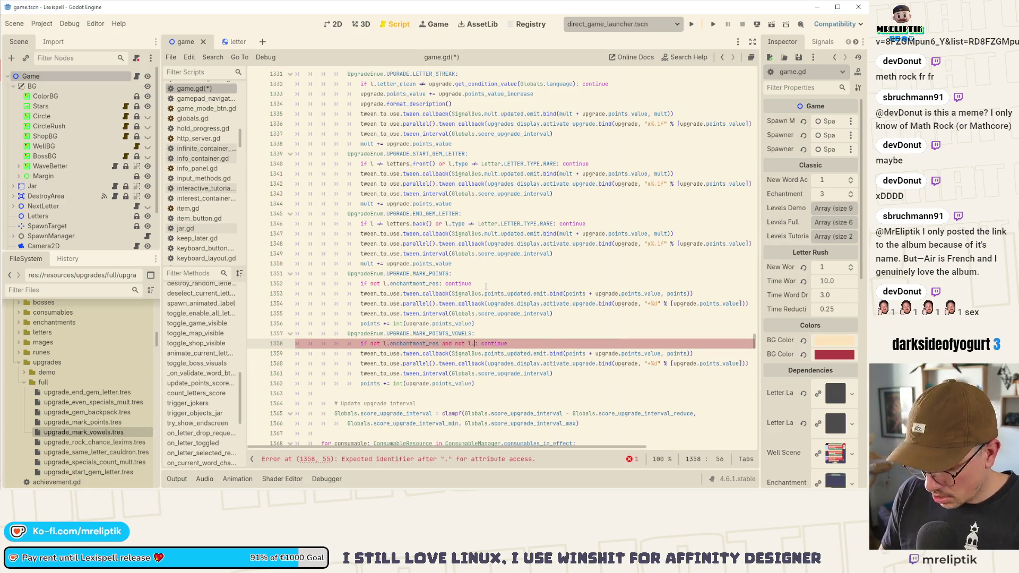
text(letter)
text(_clean is)
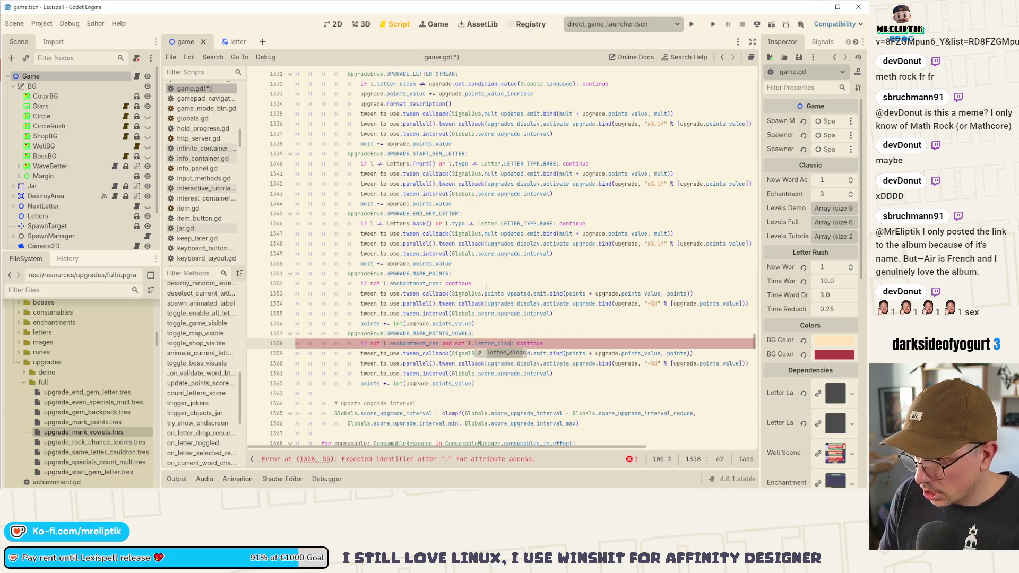
text( in)
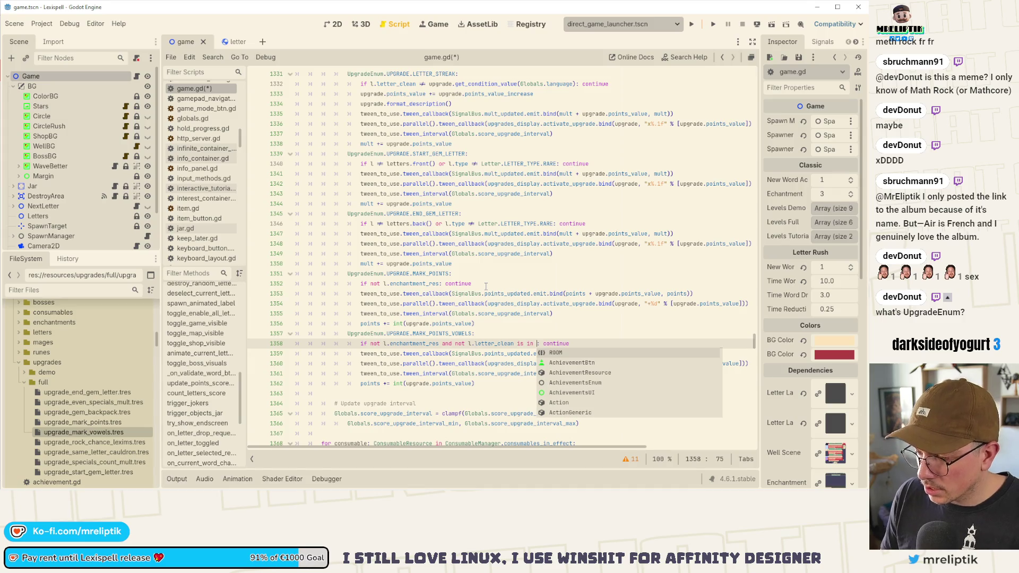
key(BackSpace)
key(BackSpace)
key(BackSpace)
text(in )
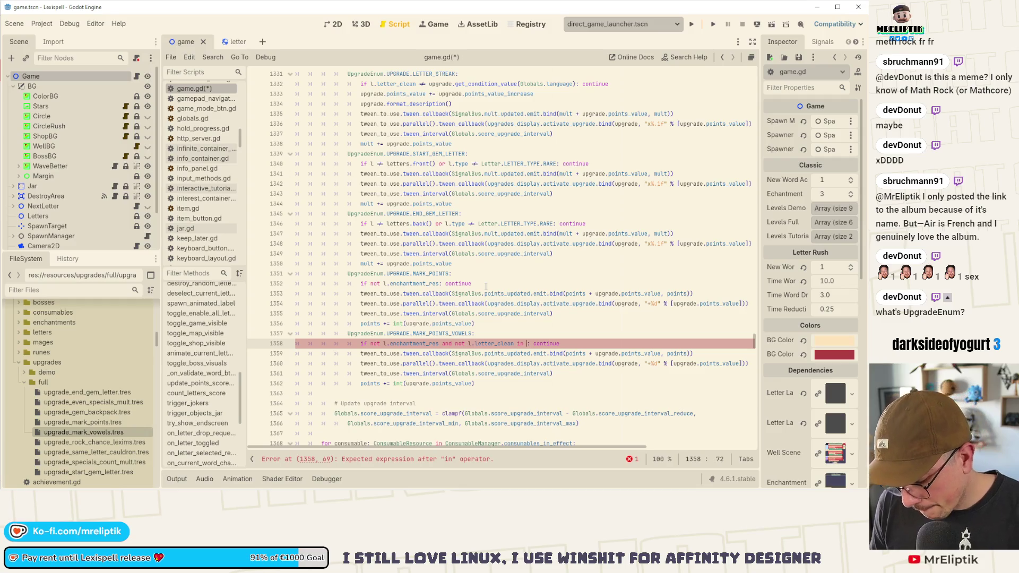
text(GLob)
key(Return)
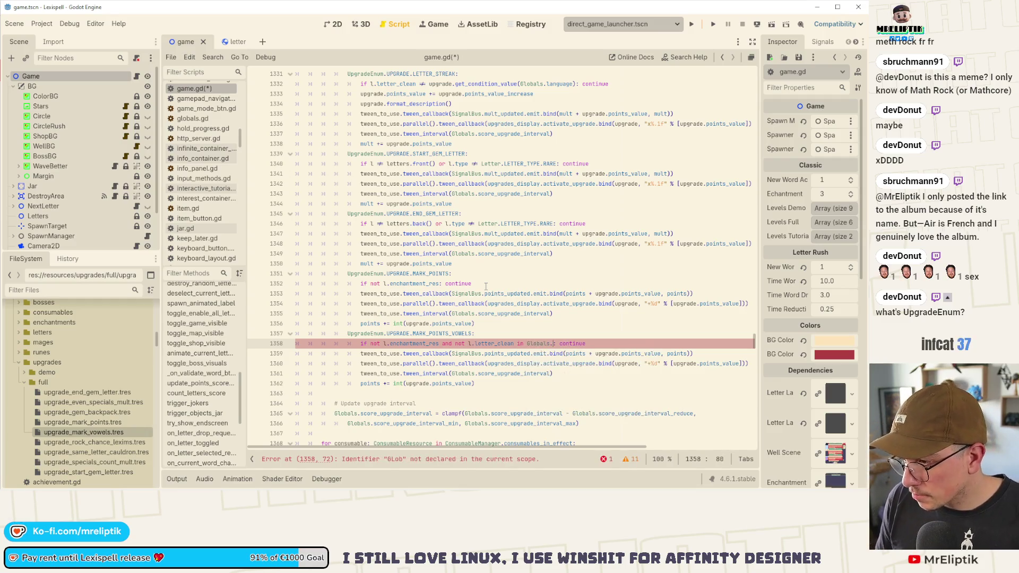
text(.vow)
key(Return)
key(ctrl+s)
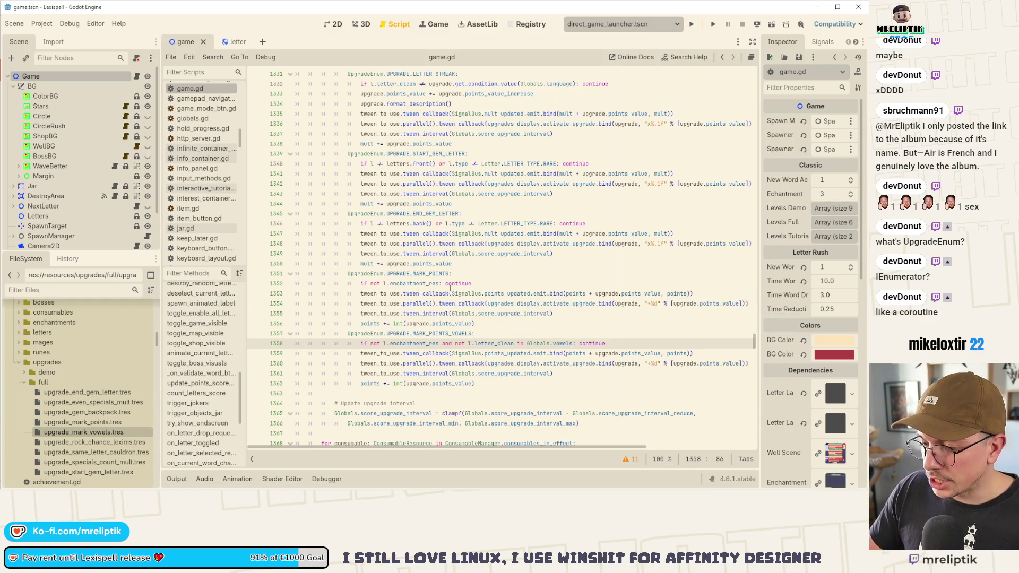
double_click(366, 333)
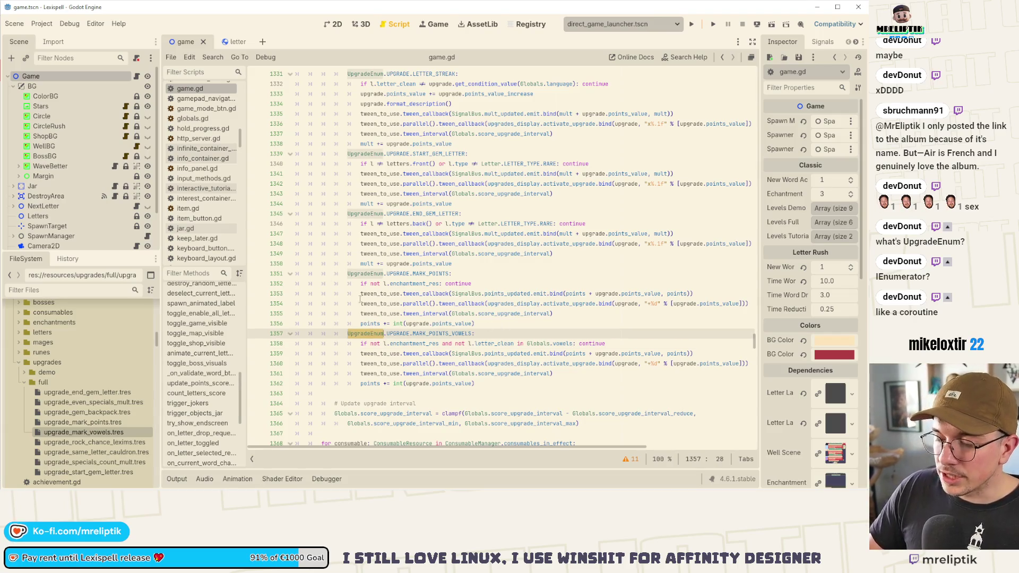
triple_click(365, 275)
double_click(376, 275)
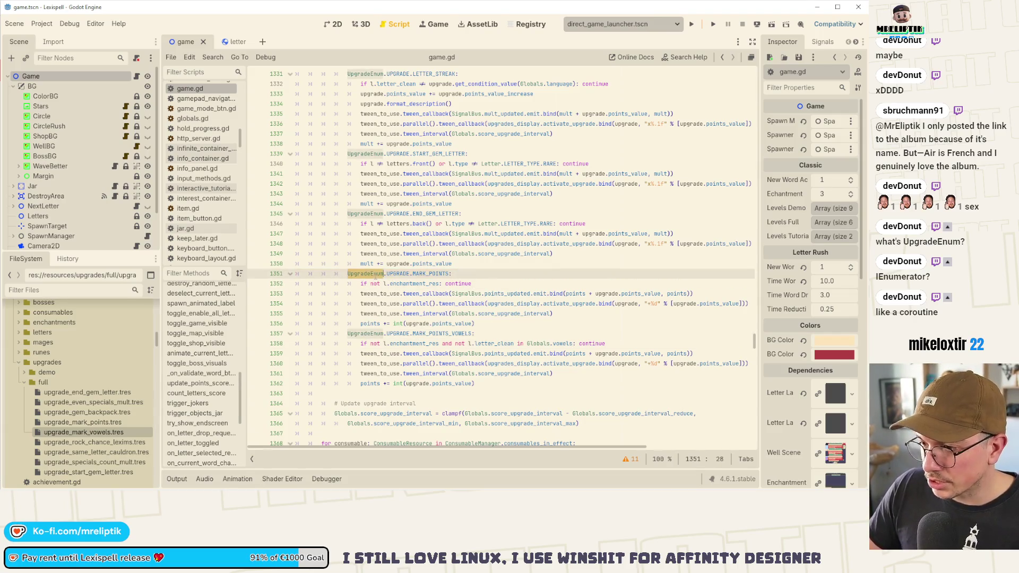
click(489, 343)
double_click(372, 274)
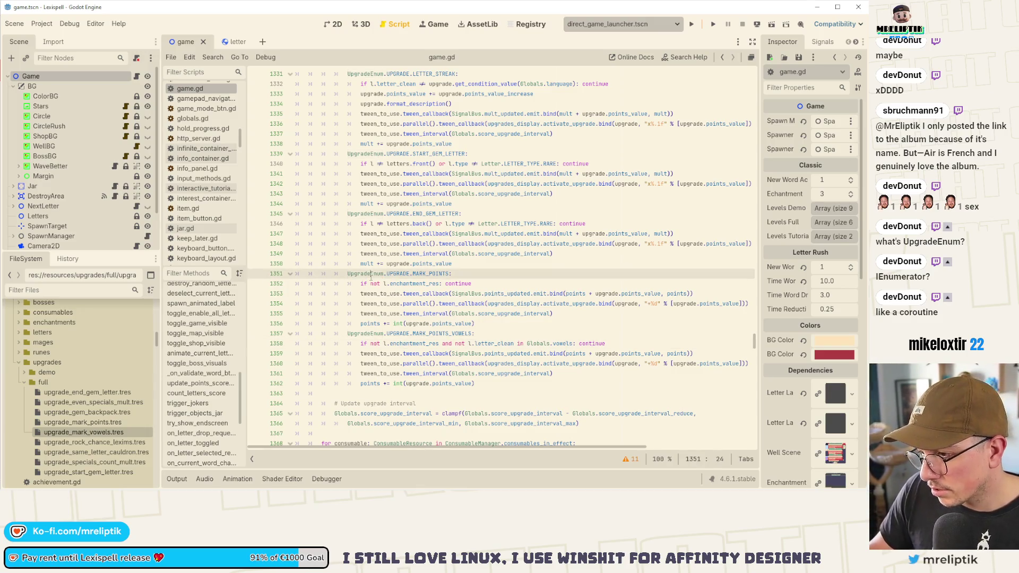
triple_click(395, 274)
double_click(399, 274)
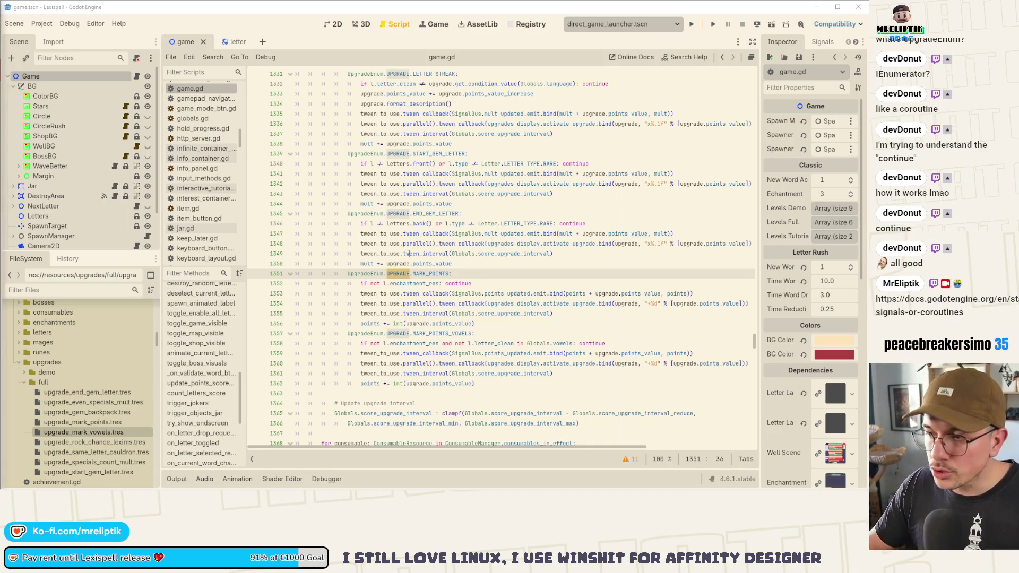
click(467, 303)
scroll(456, 337, down, 1)
click(474, 354)
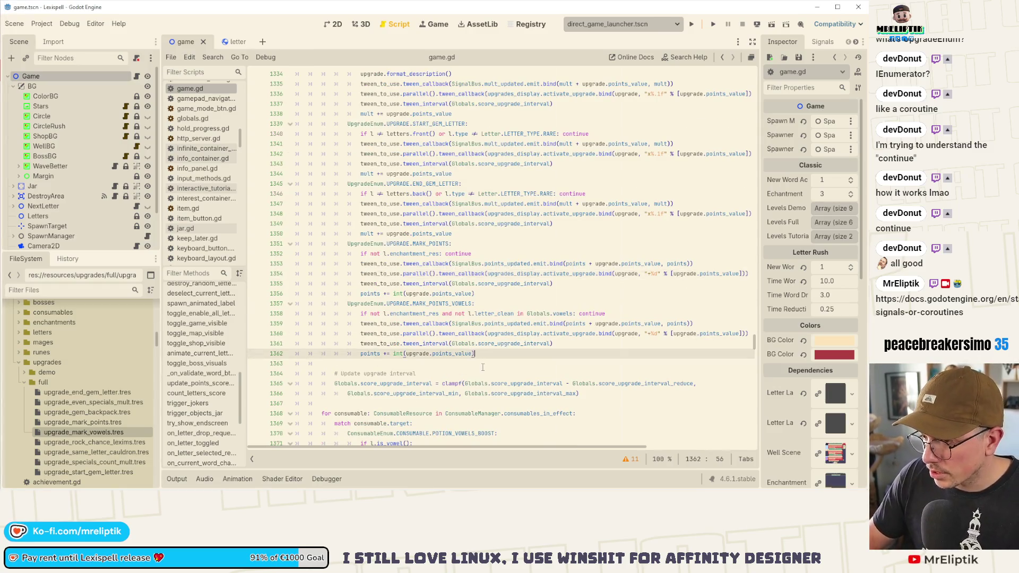
key(ctrl+s)
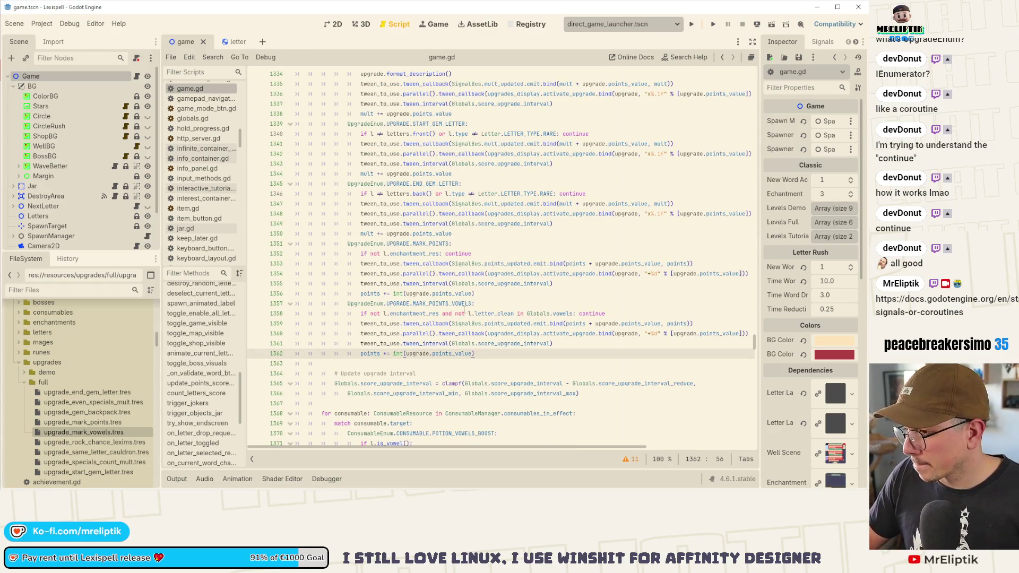
click(487, 304)
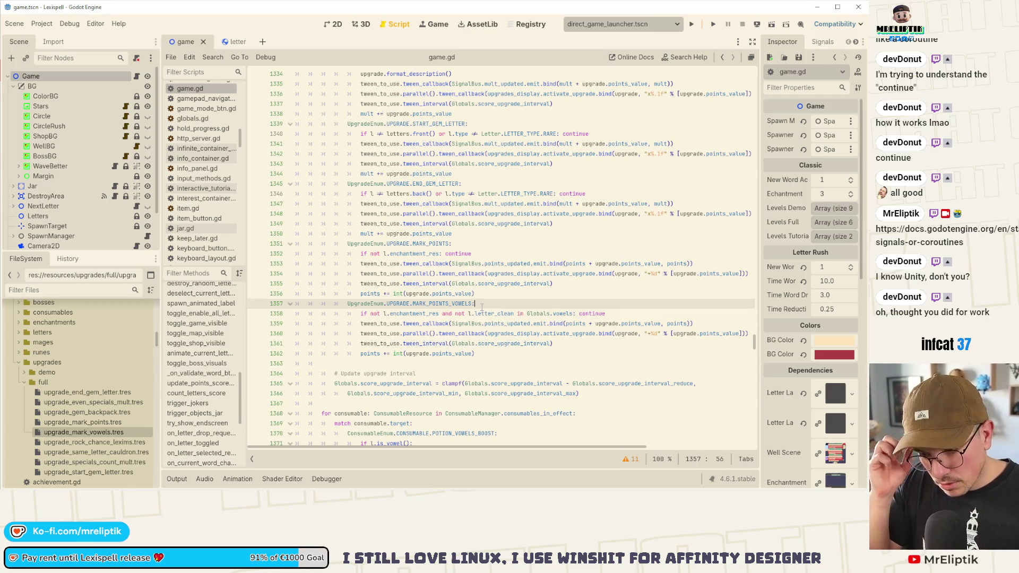
mouse_move(470, 312)
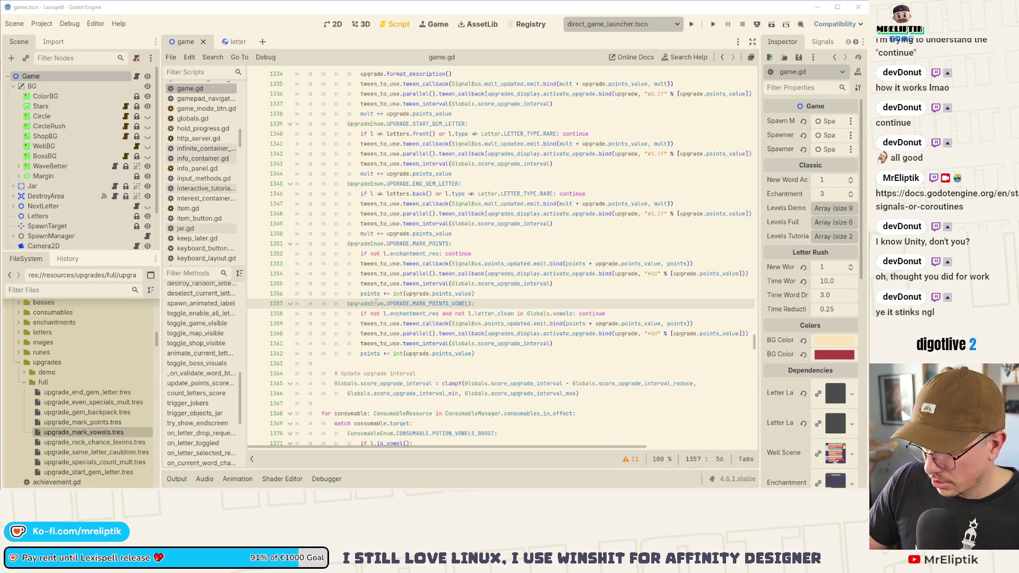
click(450, 304)
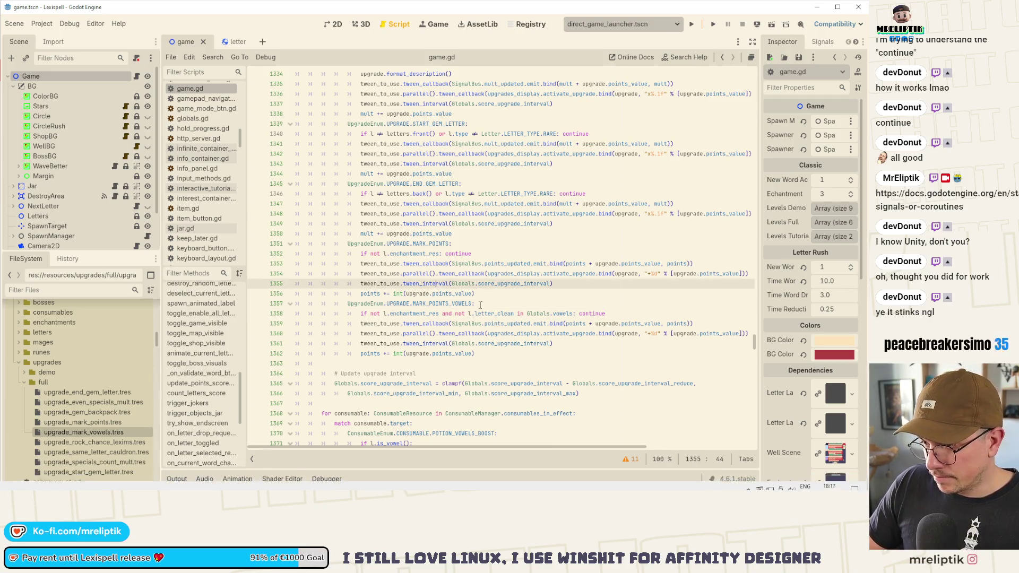
scroll(476, 308, up, 10)
scroll(476, 309, down, 8)
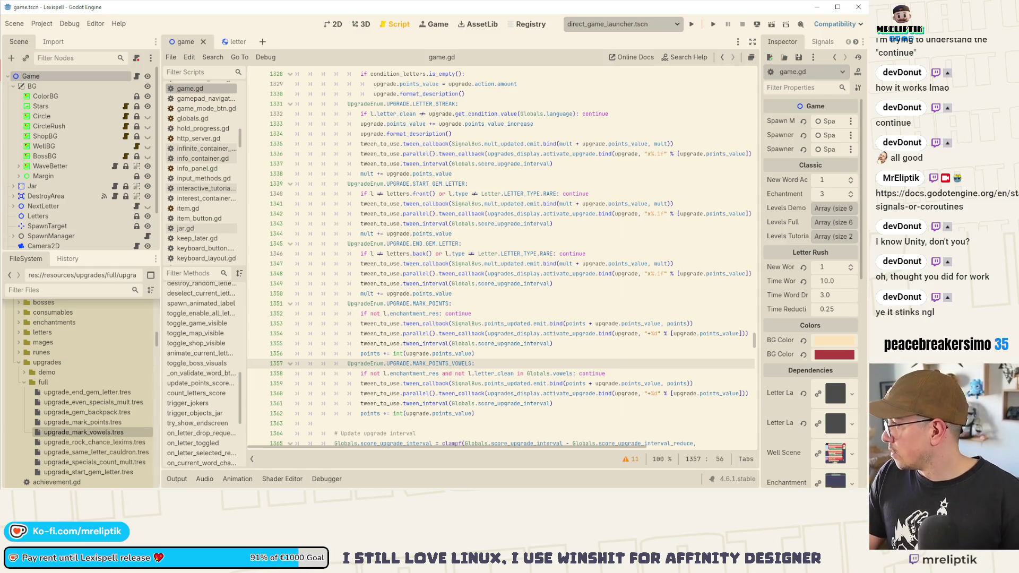
scroll(492, 346, down, 2)
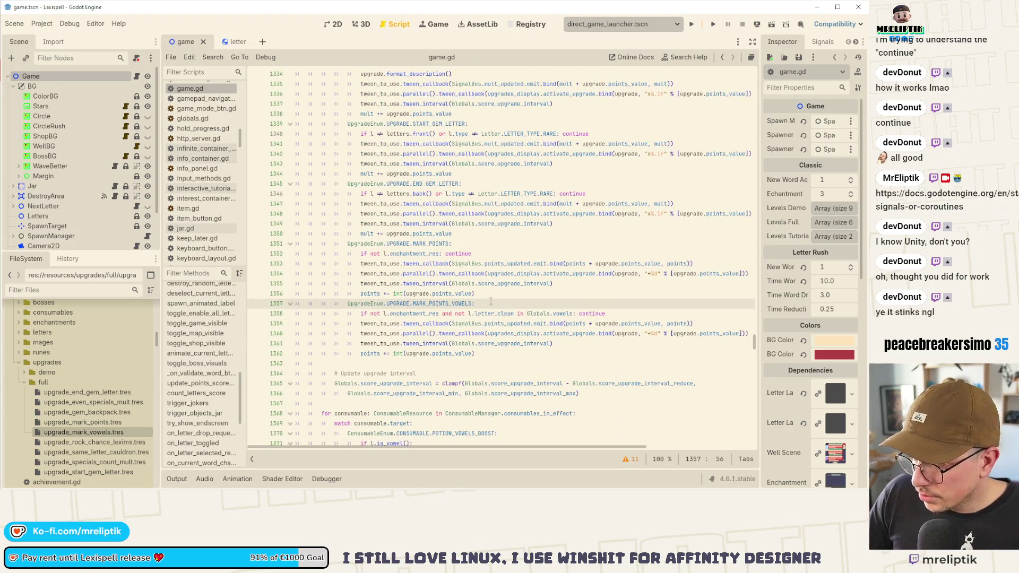
- Duplicate the MARK_POINTS_VOWELS case line below its block and rename it SAME_LETTER_CAULDRON
key(ctrl+shift+d)
key(alt+Down)
key(alt+Down)
key(alt+Down)
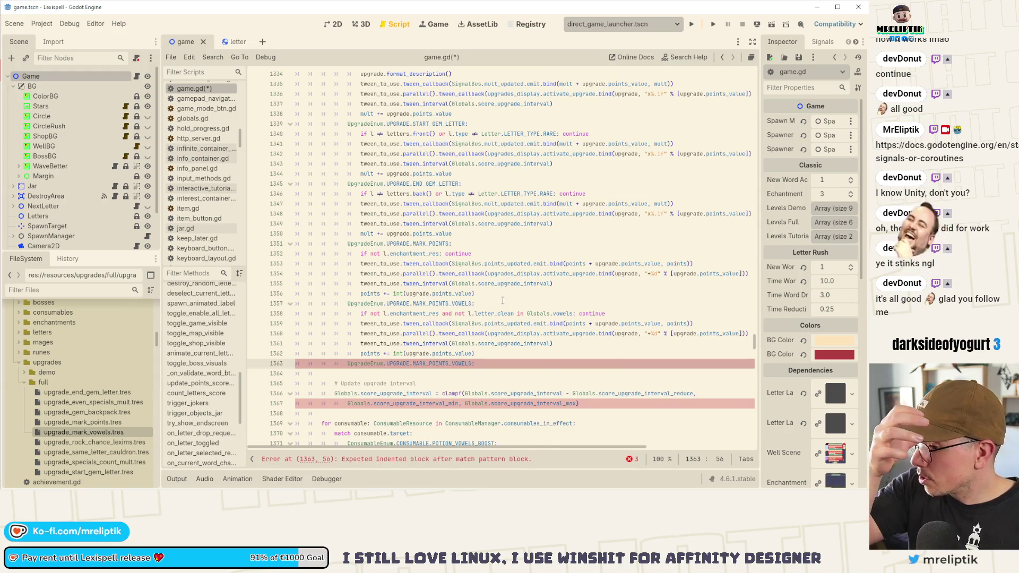
key(Left)
key(ctrl+BackSpace)
text(SAME)
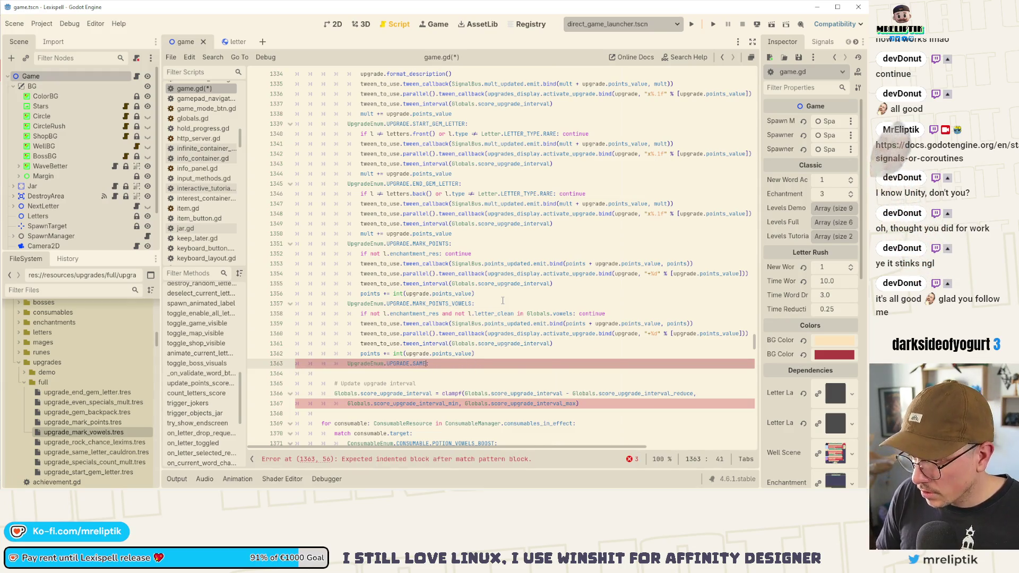
key(Down)
key(Return)
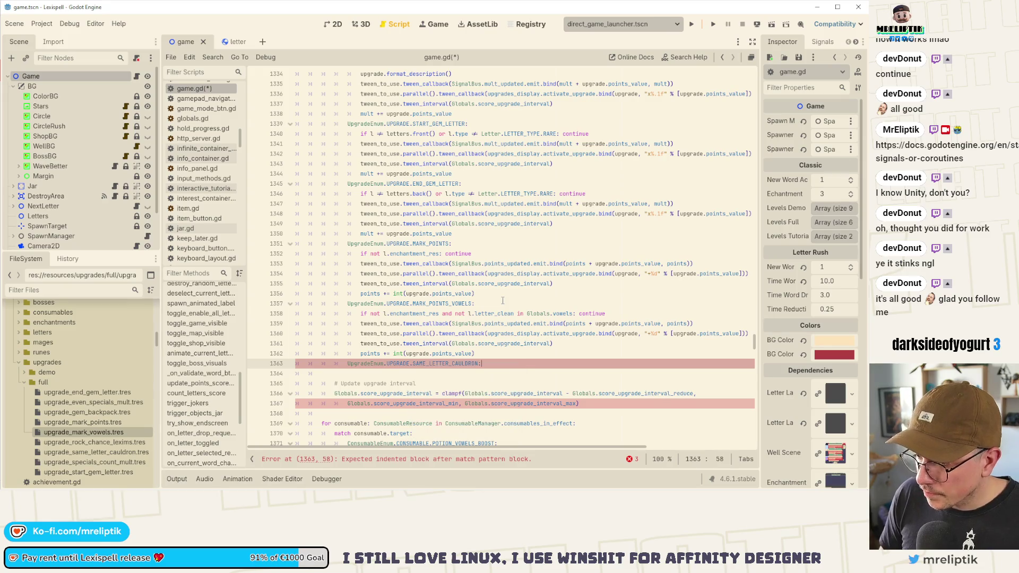
key(Return)
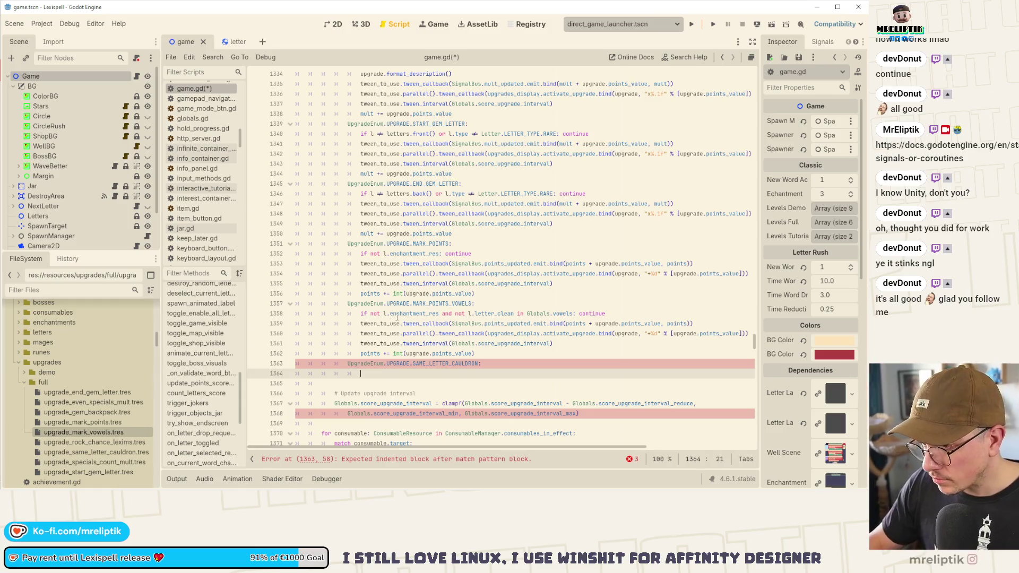
- Copy the vowels case's four tween lines into the new case, leaving a blank line above
drag(479, 354, 361, 320)
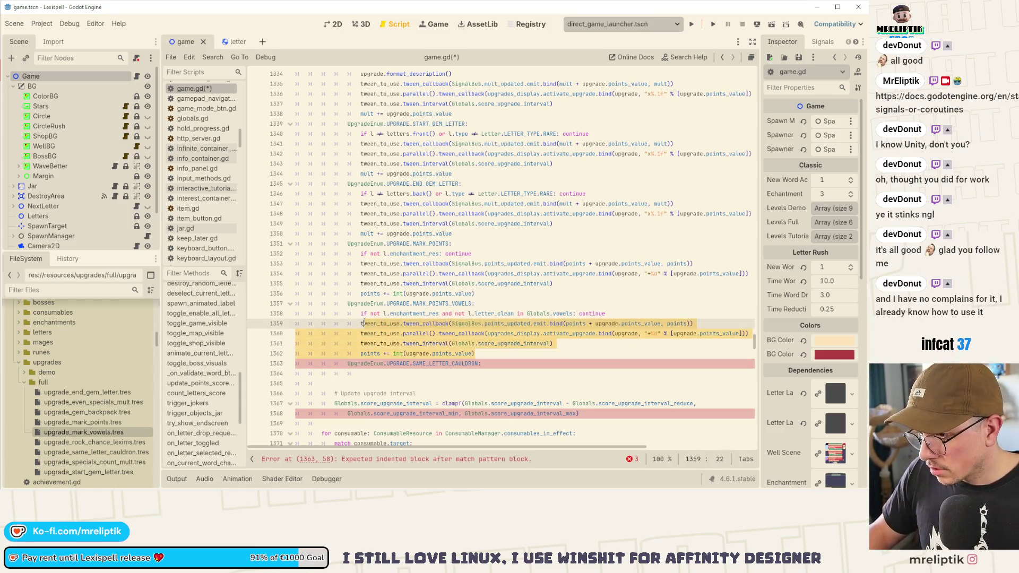
click(416, 376)
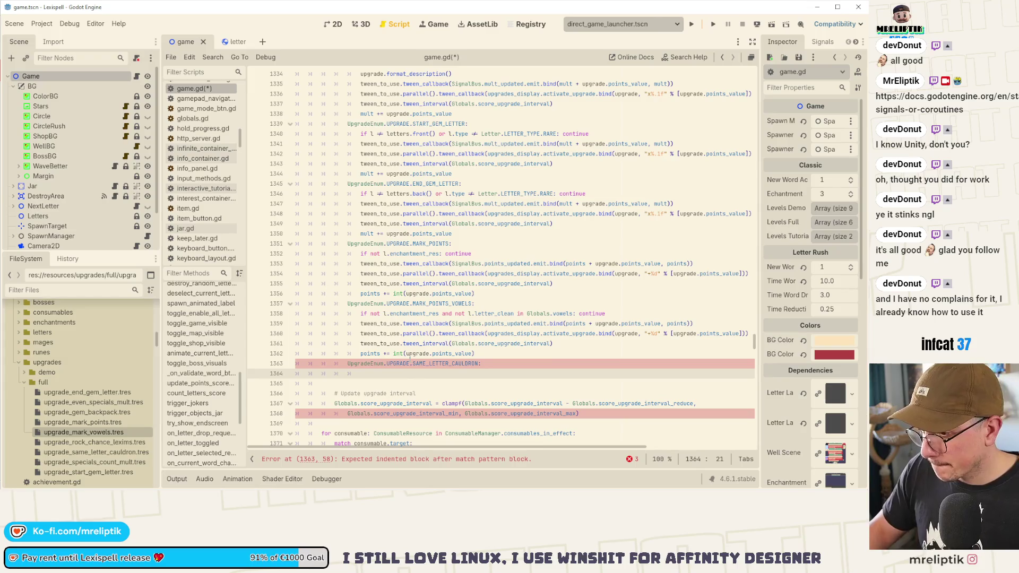
text(tween_to_use.tween_callback(SignalBus.points_updated.emit.bind(points + upgrade.points_value, points)) 					tween_to_use.parallel().tween_callback(upgrades_display.activate_upgrade.bind(upgrade, "+%d" % [upgrade.points_value])) 					tween_to_use.tween_interval(Globals.score_upgrade_interval) 					points += int(upgrade.points_value))
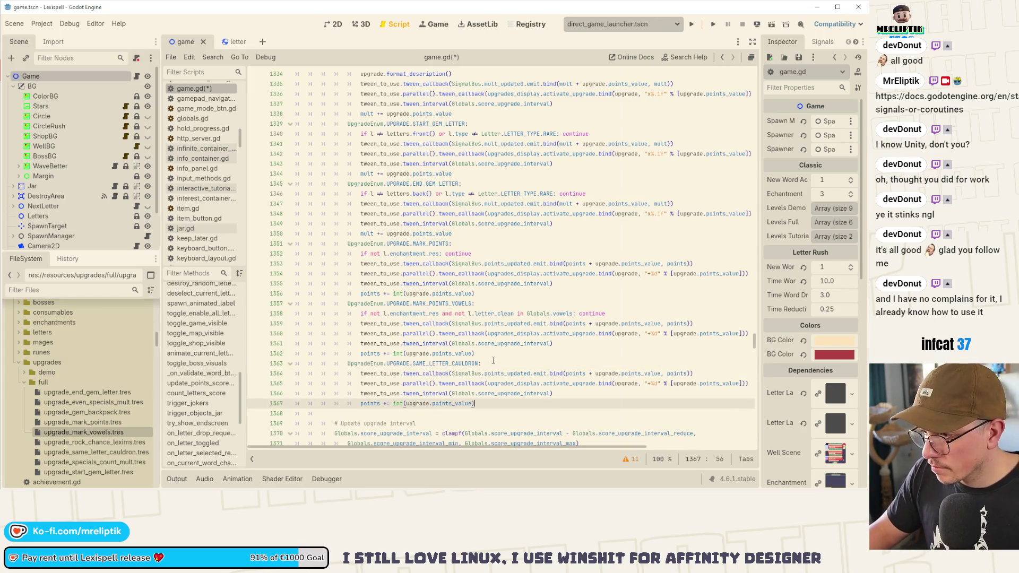
click(497, 363)
key(Return)
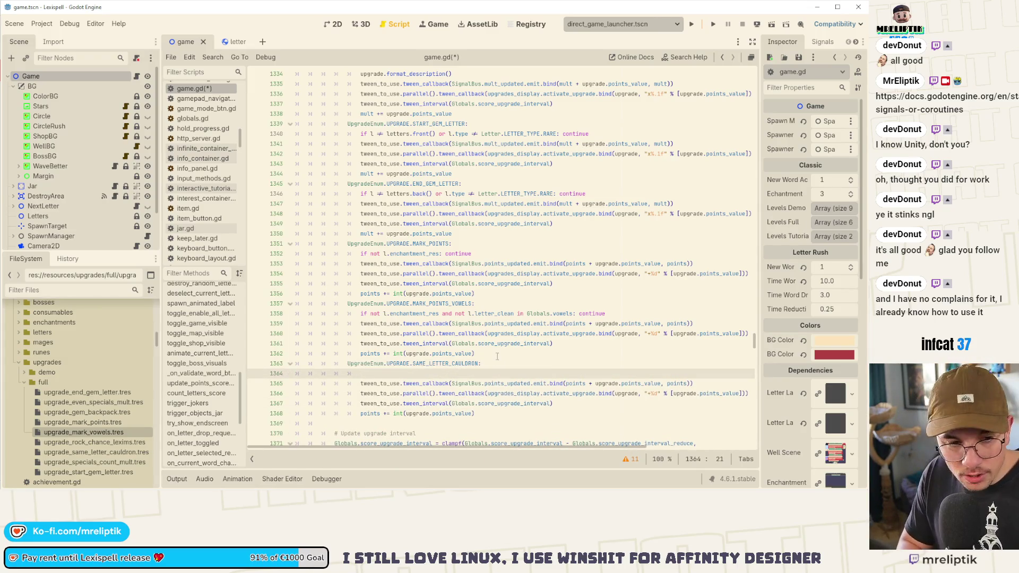
- Start a Utils.get_all_matching_letters(letter.letter_clean, ...) call on the new line
text(i)
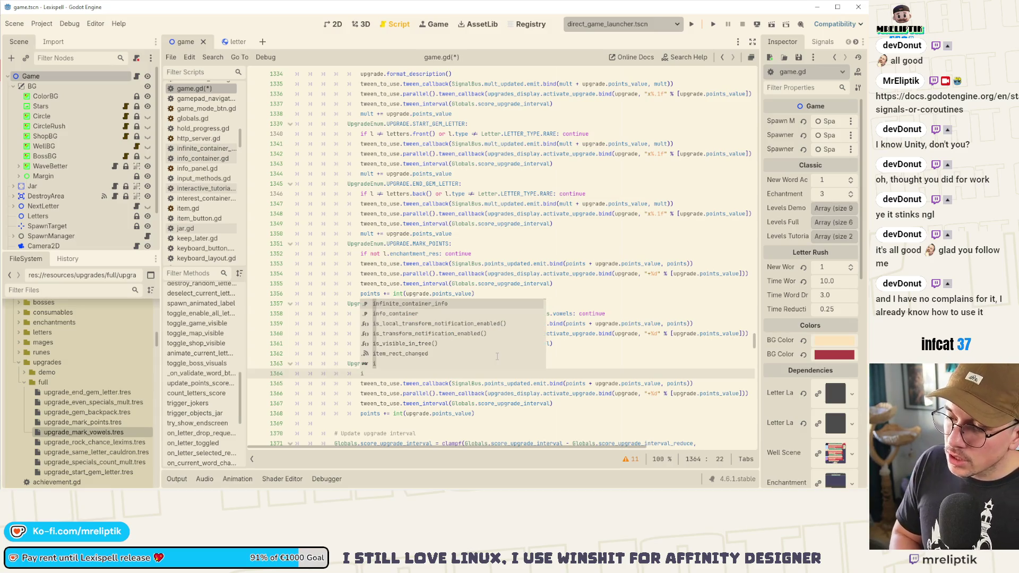
text(f Utils.get_ma)
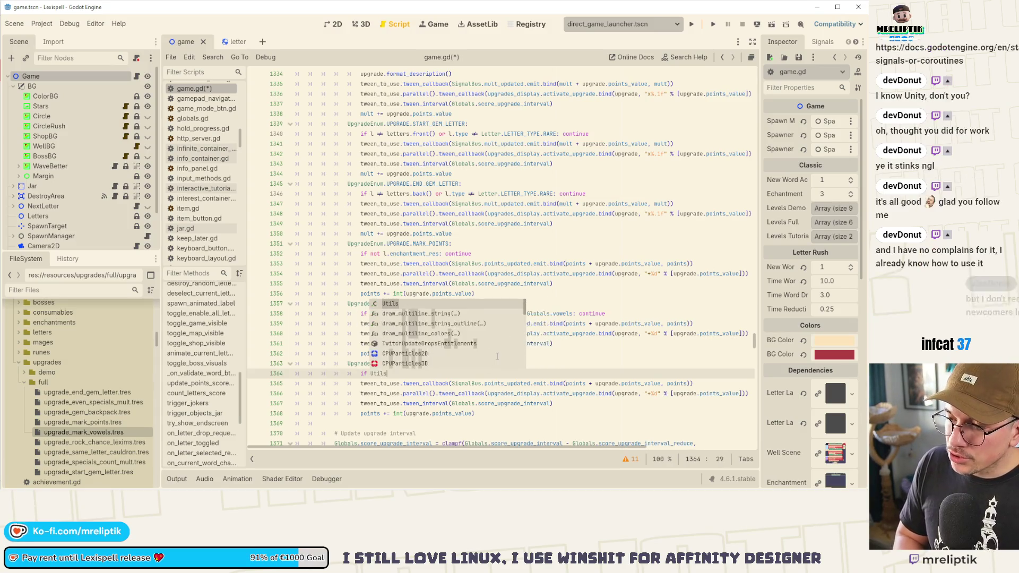
text(tch)
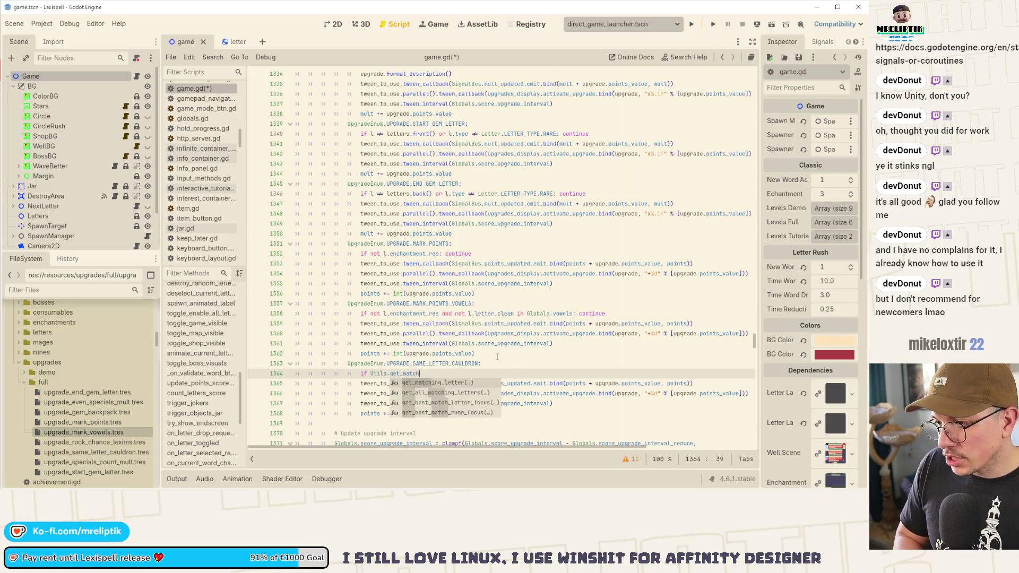
key(Down)
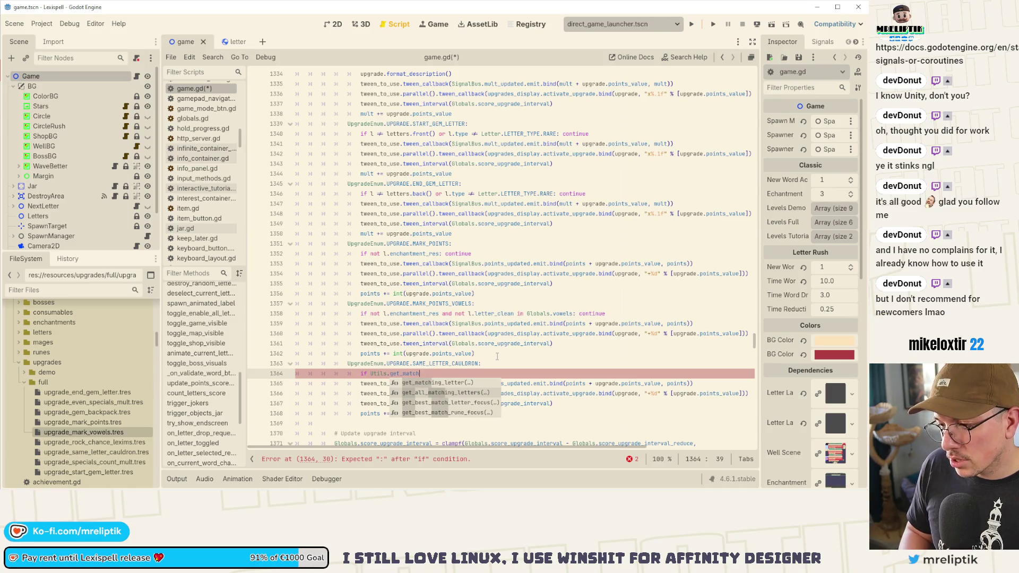
key(Up)
key(Down)
key(Return)
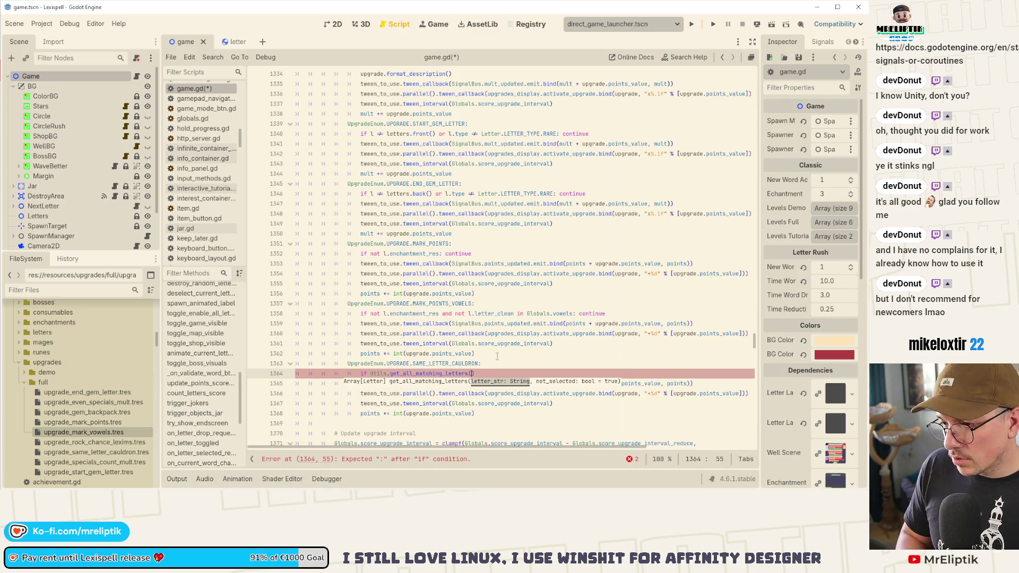
text(letter.letter_clean, true)
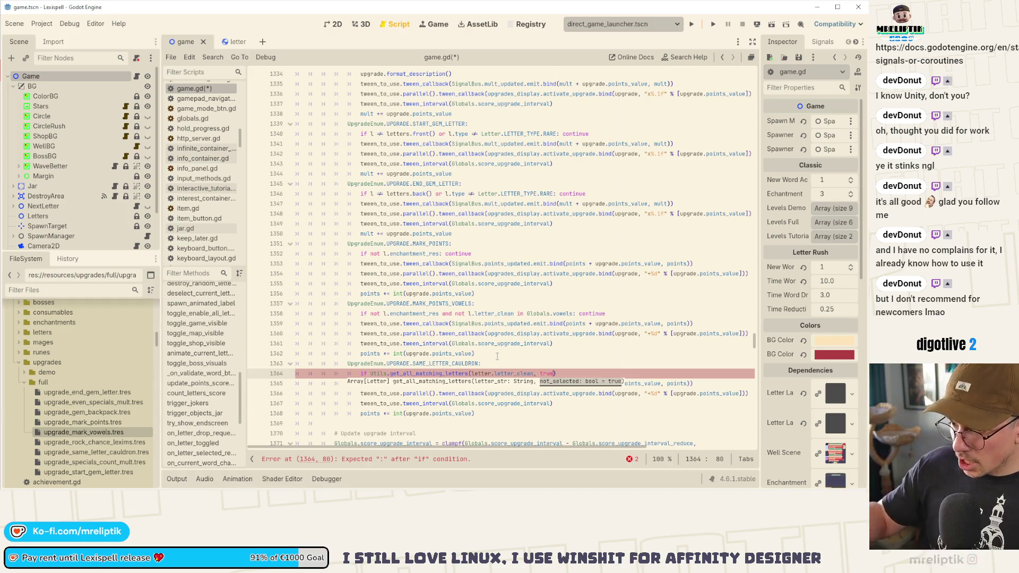
- Make it 'var count: int =' the call, save, and shorten the argument to l.letter_clean
key(Home)
key(Delete)
key(Delete)
key(Delete)
text(var)
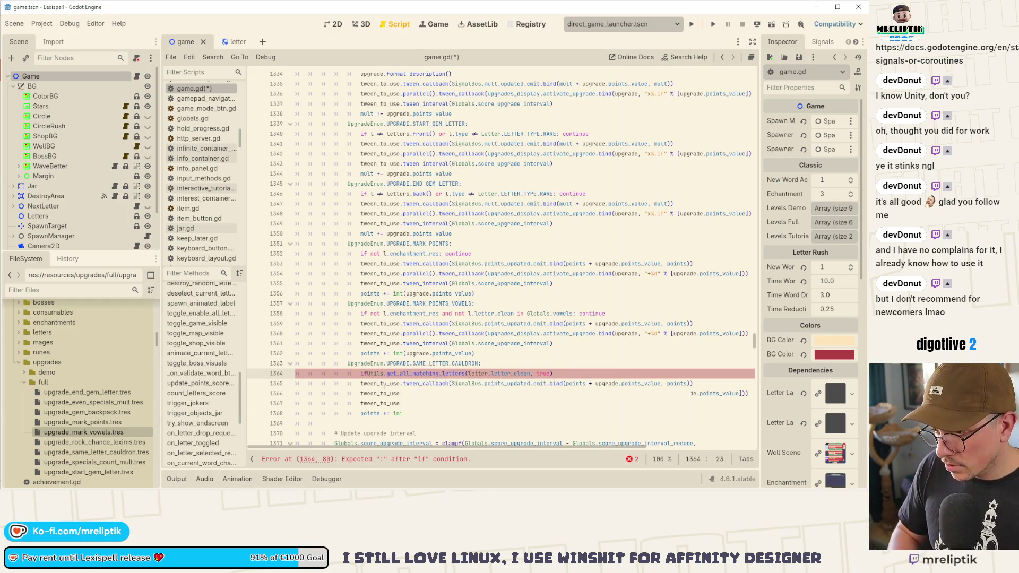
text( count:)
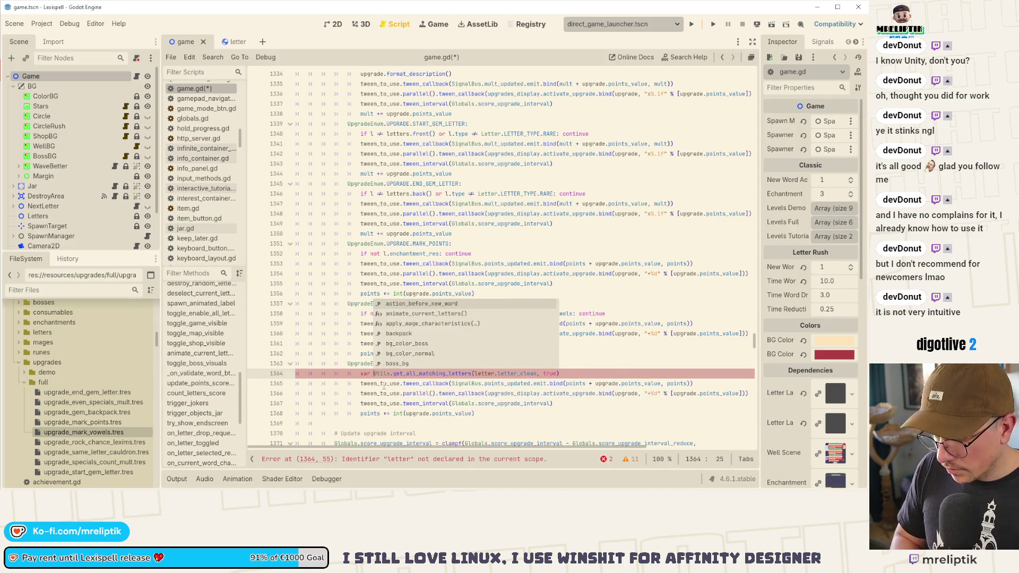
text( int =)
key(ctrl+s)
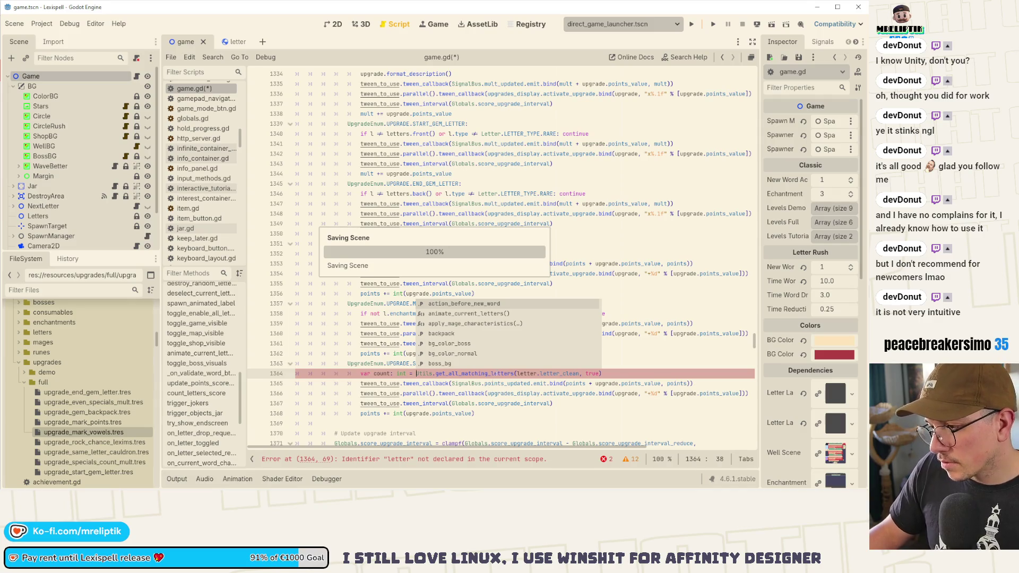
key(End)
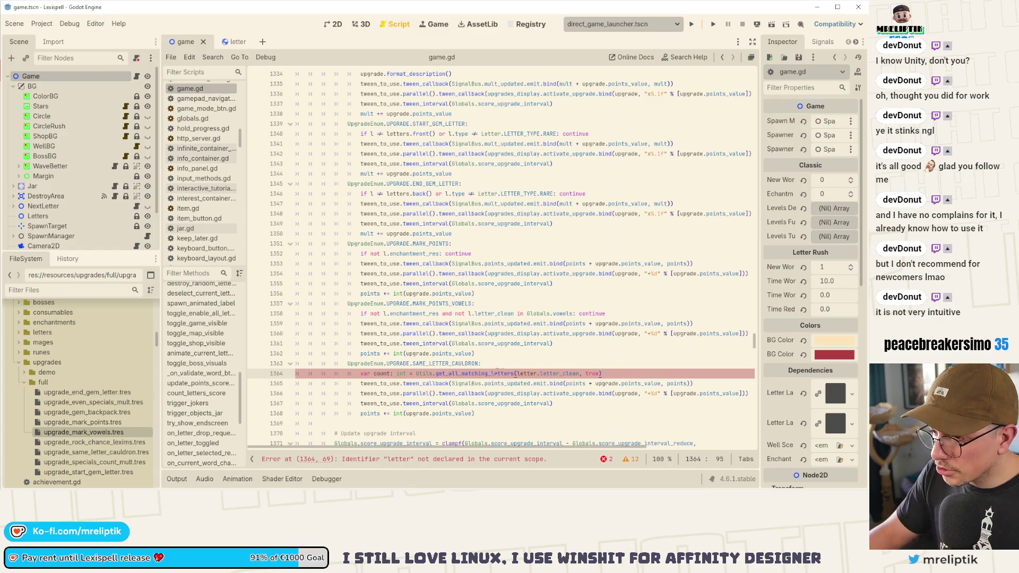
key(ctrl+shift+Right)
key(BackSpace)
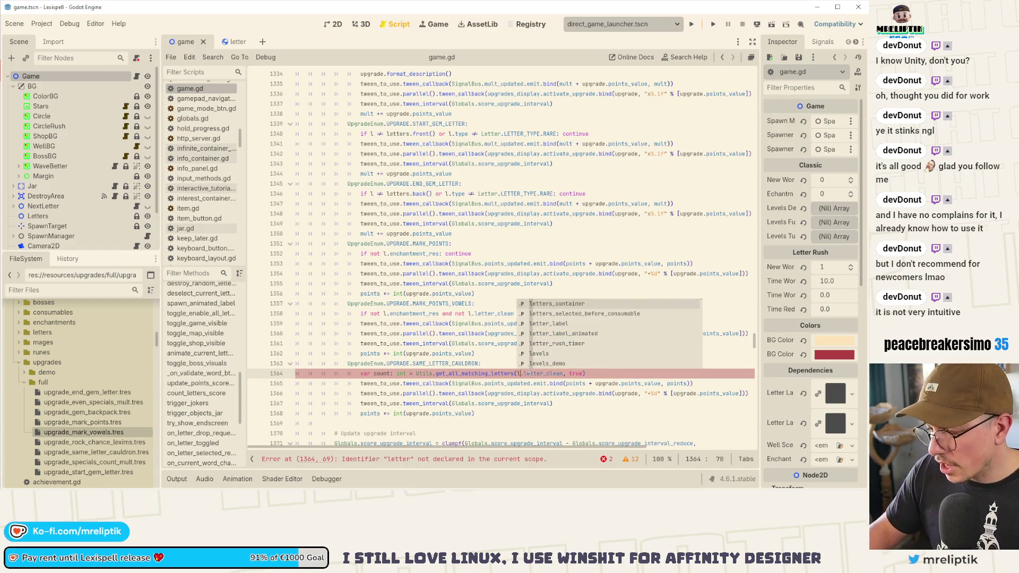
- Add 'if count == 0: continue' below the count declaration and save
key(End)
key(Return)
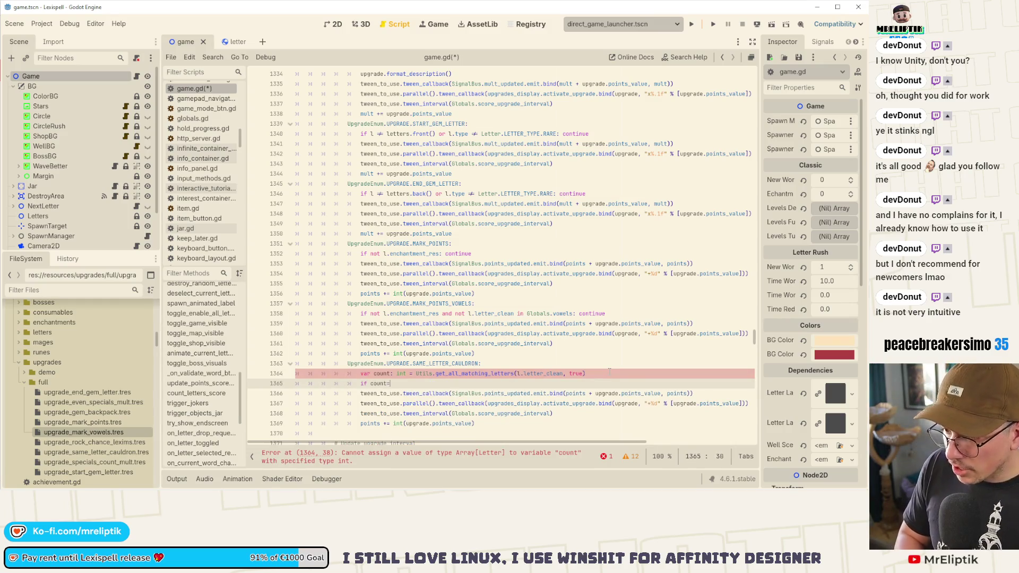
text(= 0 )
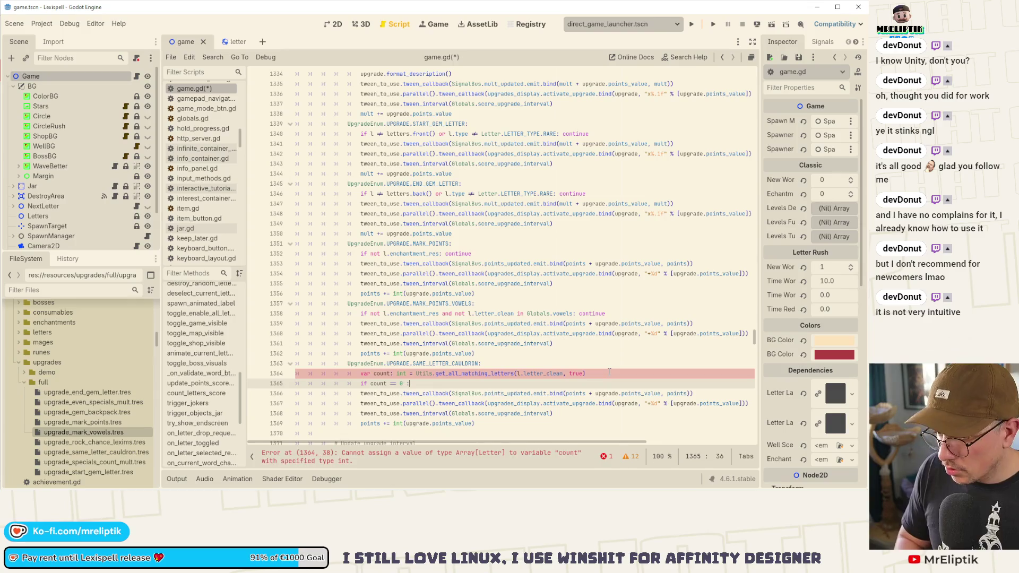
text(:)
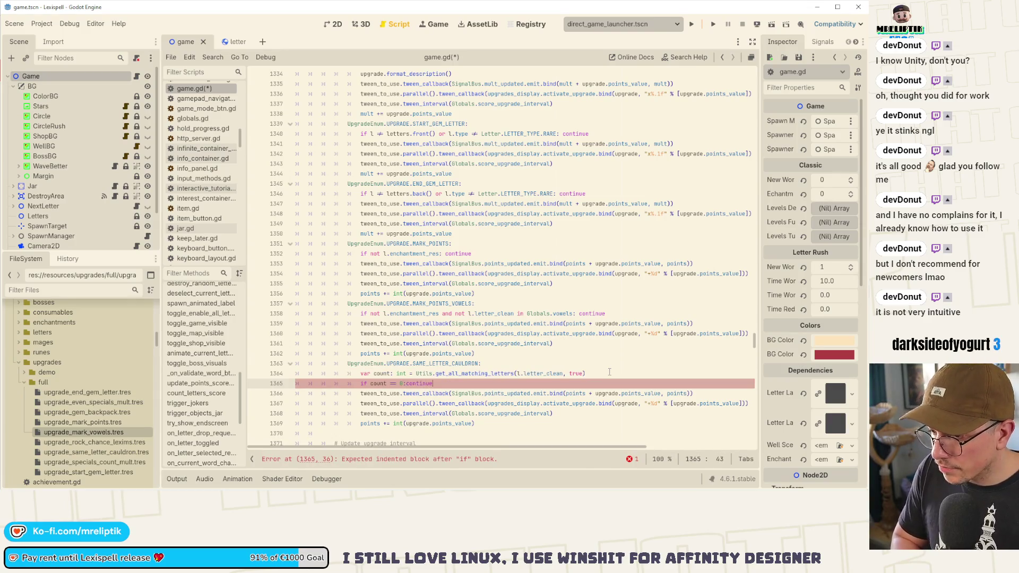
key(ctrl+s)
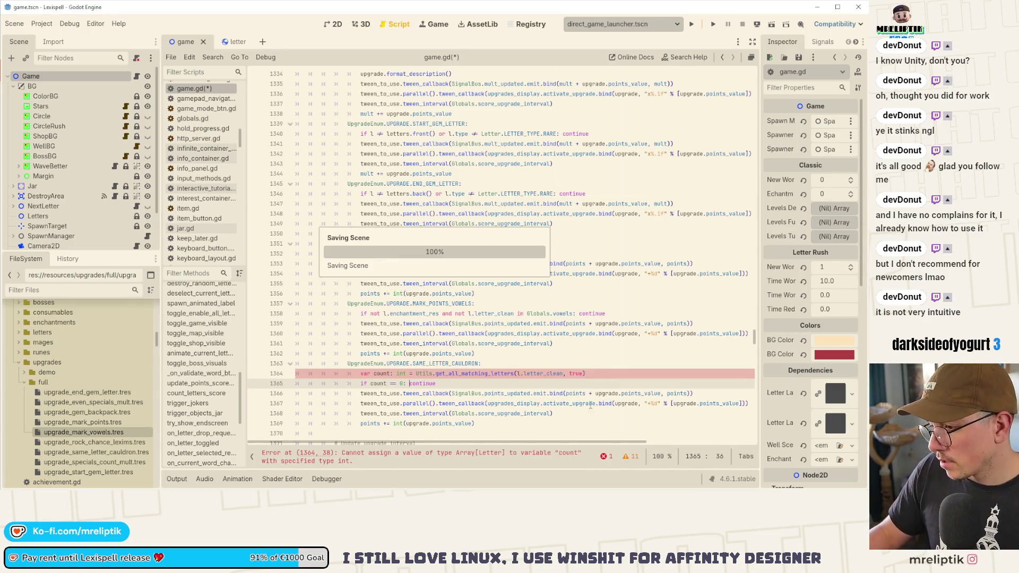
- Wrap the points bind as (count * upgrade.points_value), copy it into the display line, and save
click(595, 396)
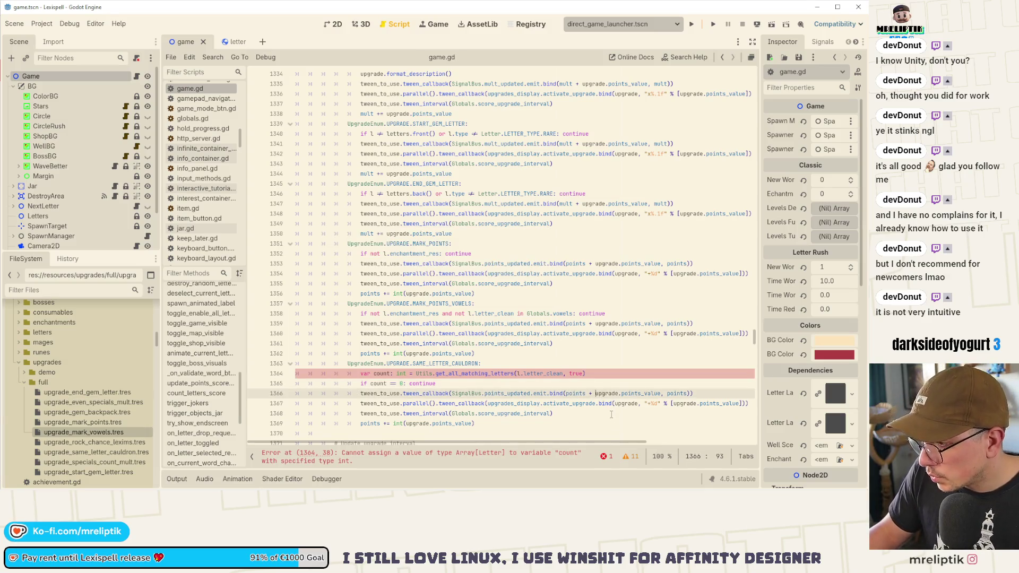
text(()
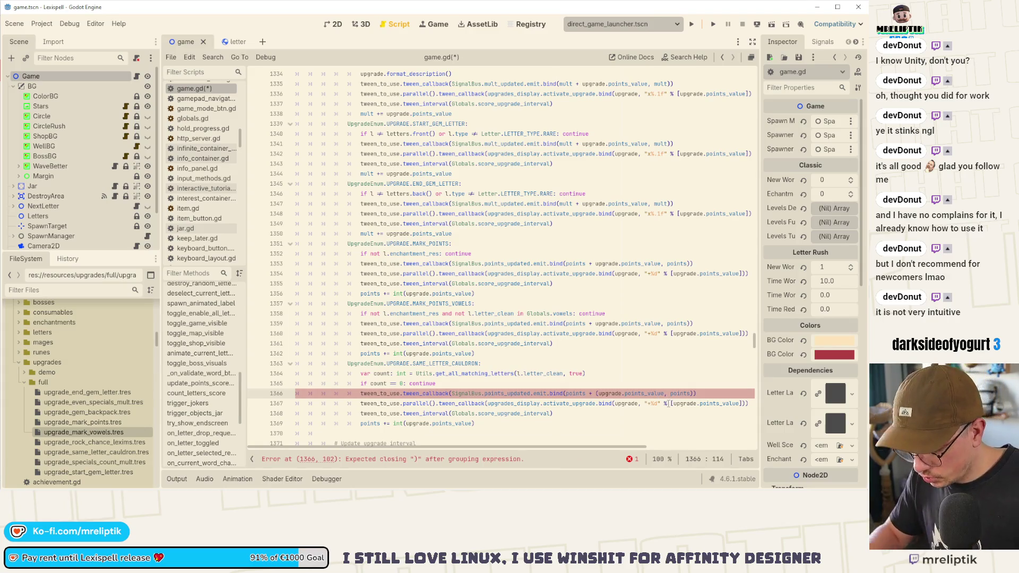
text())
key(ctrl+Left)
key(ctrl+Left)
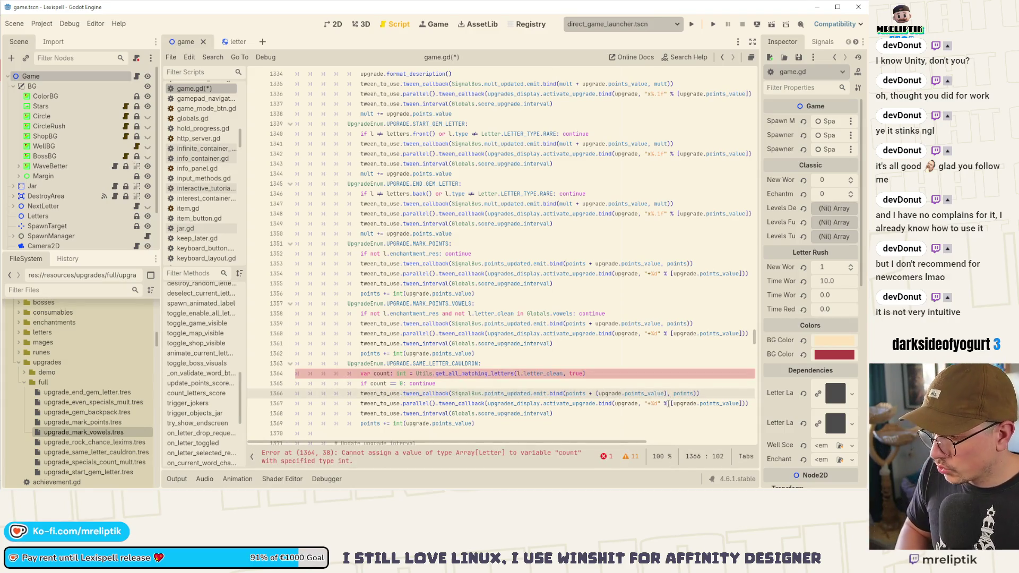
key(ctrl+Left)
text(count *)
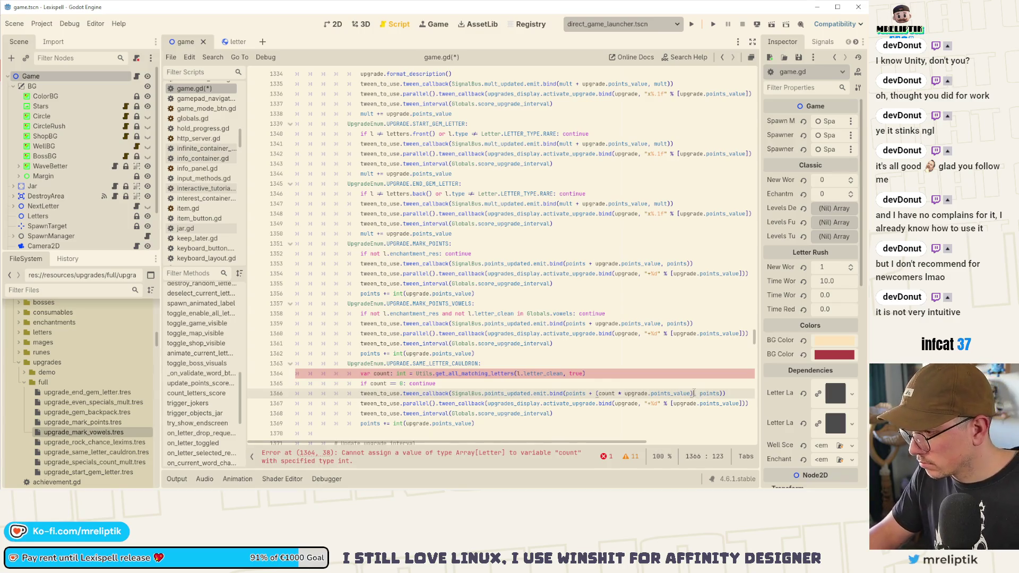
drag(693, 394, 599, 396)
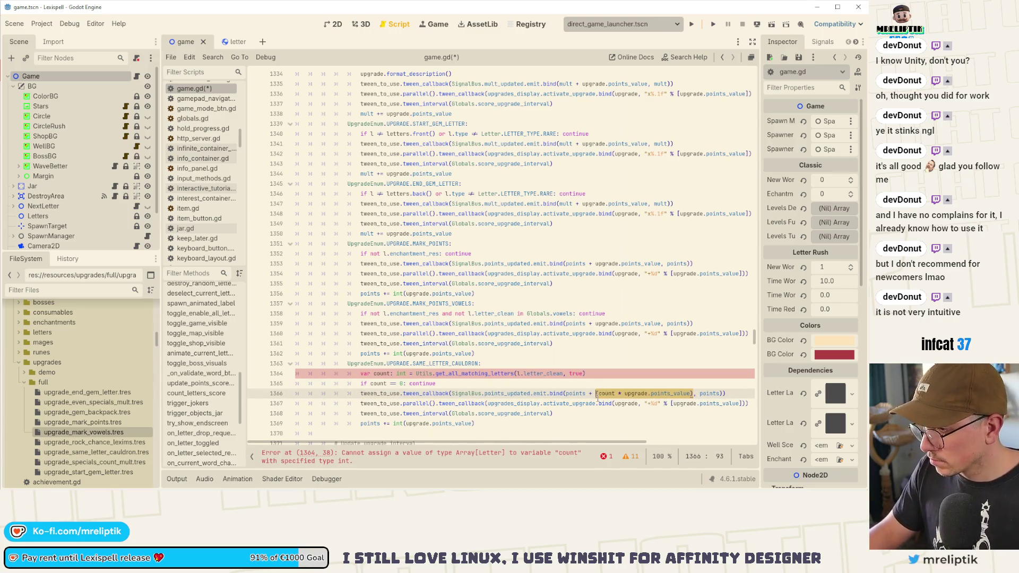
key(ctrl+c)
drag(699, 404, 741, 403)
key(ctrl+v)
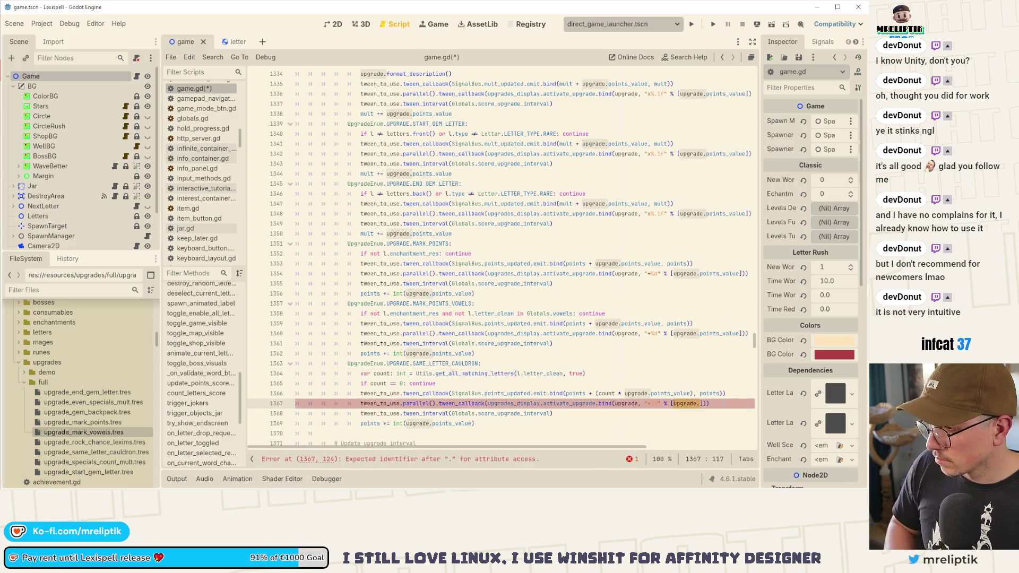
key(ctrl+s)
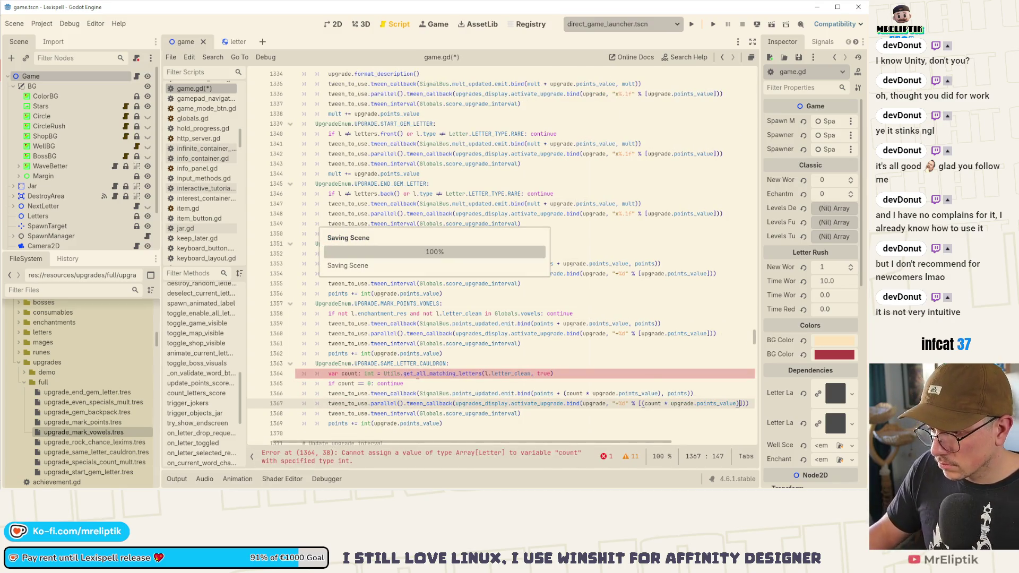
click(456, 424)
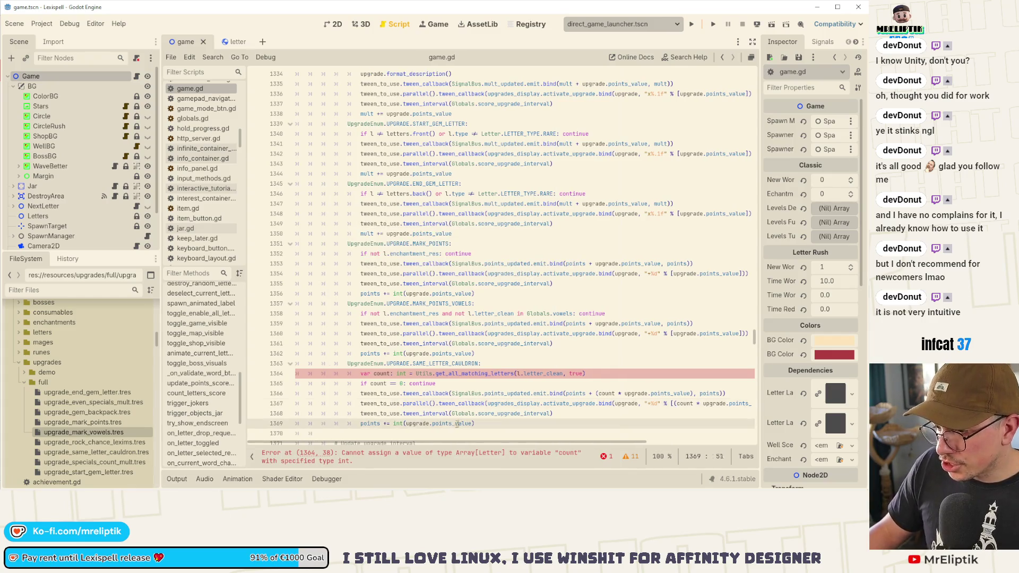
key(ctrl+shift+Left)
key(ctrl+shift+Left)
key(ctrl+shift+Left)
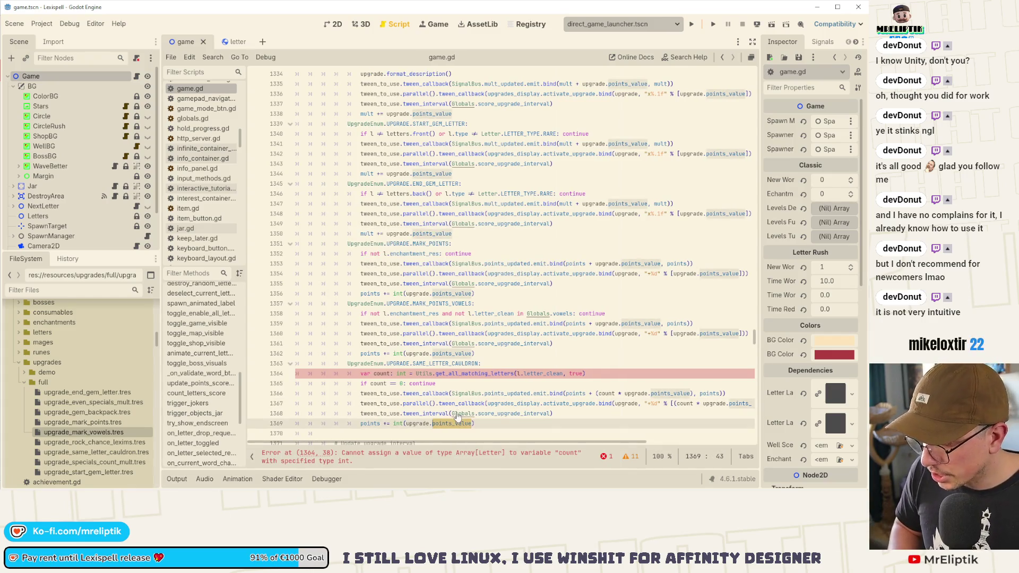
click(600, 374)
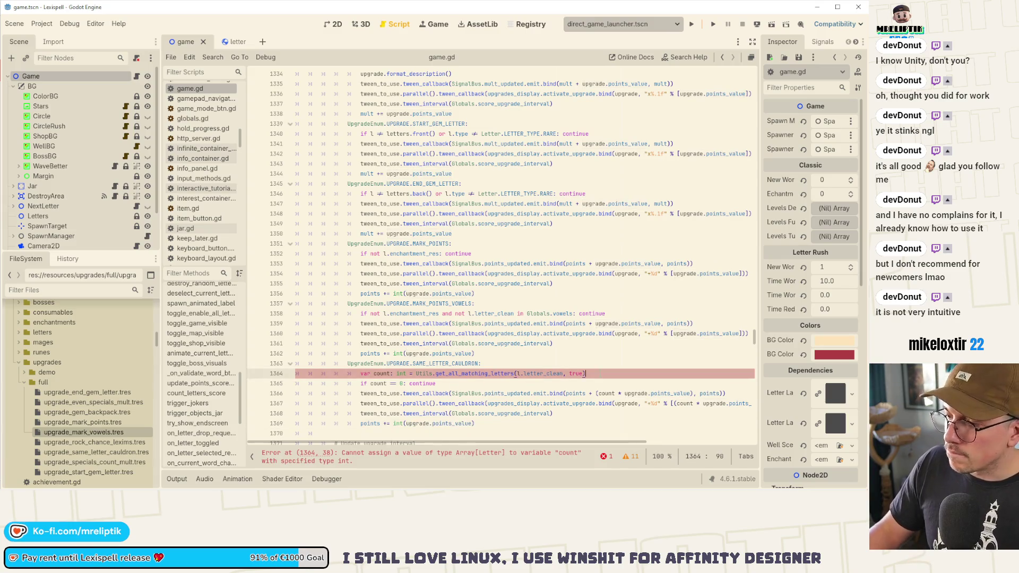
- Add an int upgrade_points variable set to count times upgrade.points_value below the count line
key(Return)
text(var point)
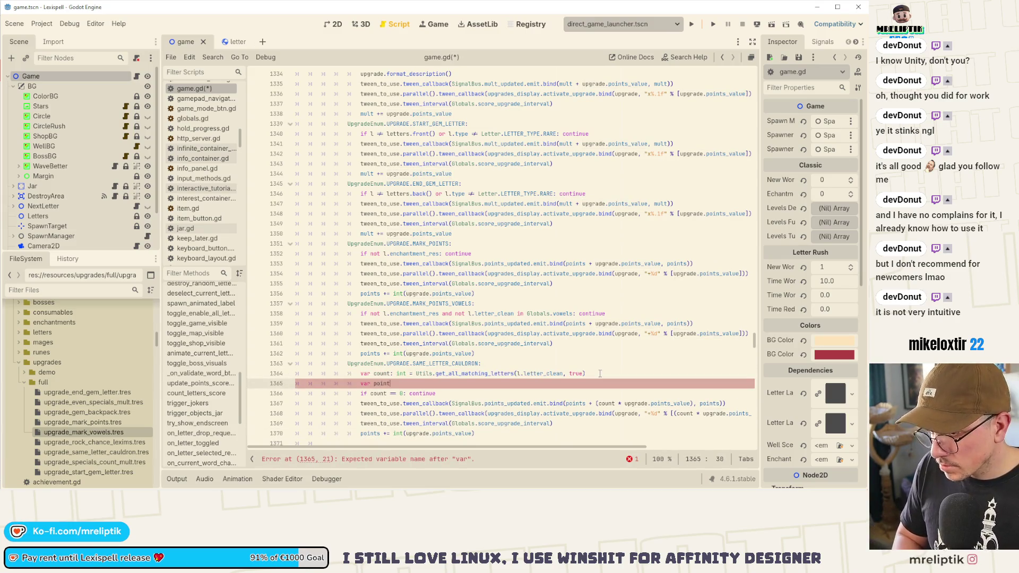
key(BackSpace)
key(BackSpace)
key(BackSpace)
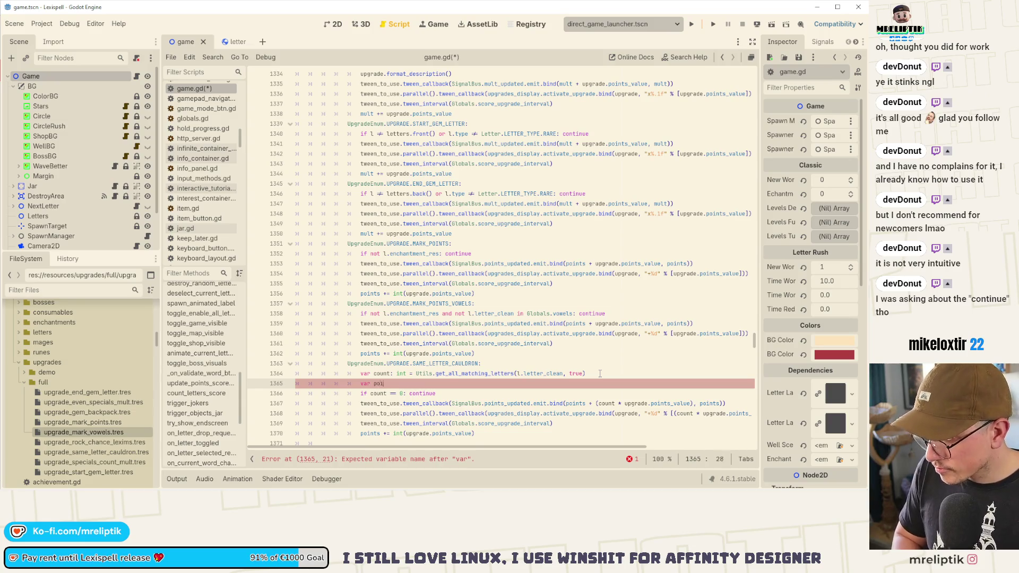
text(s: int )
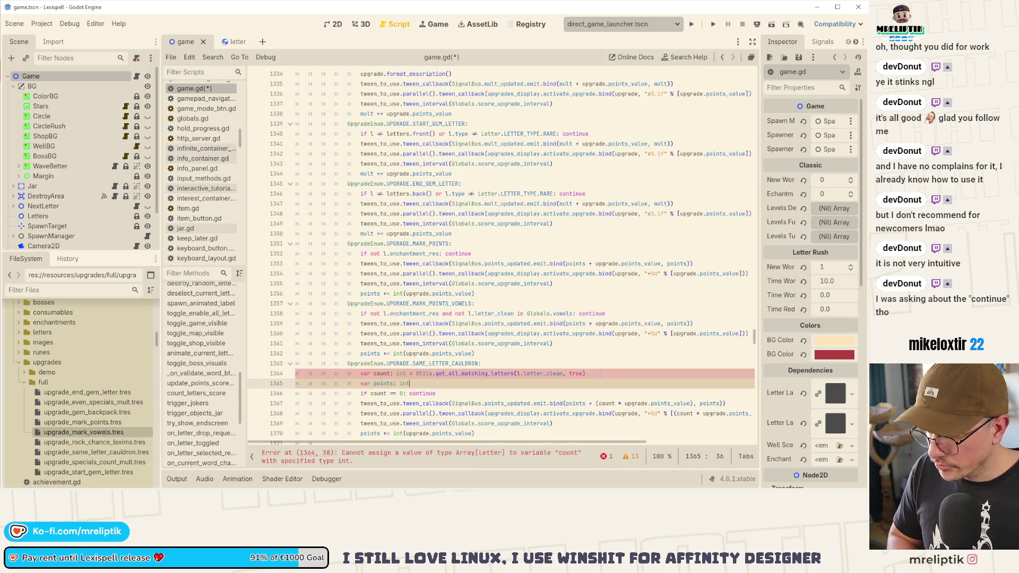
text(=)
key(Left)
key(Left)
key(Left)
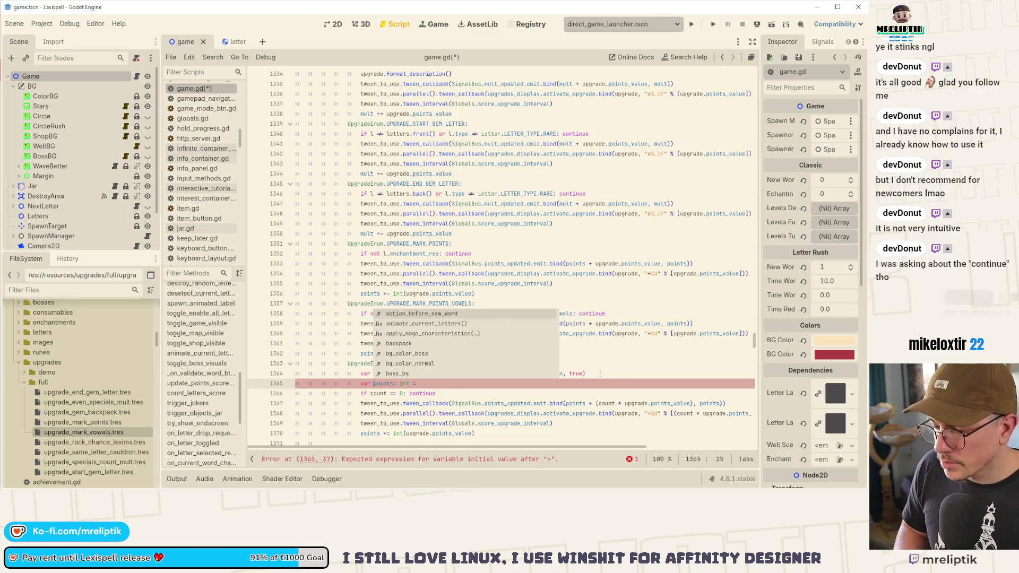
text(upgrade_point)
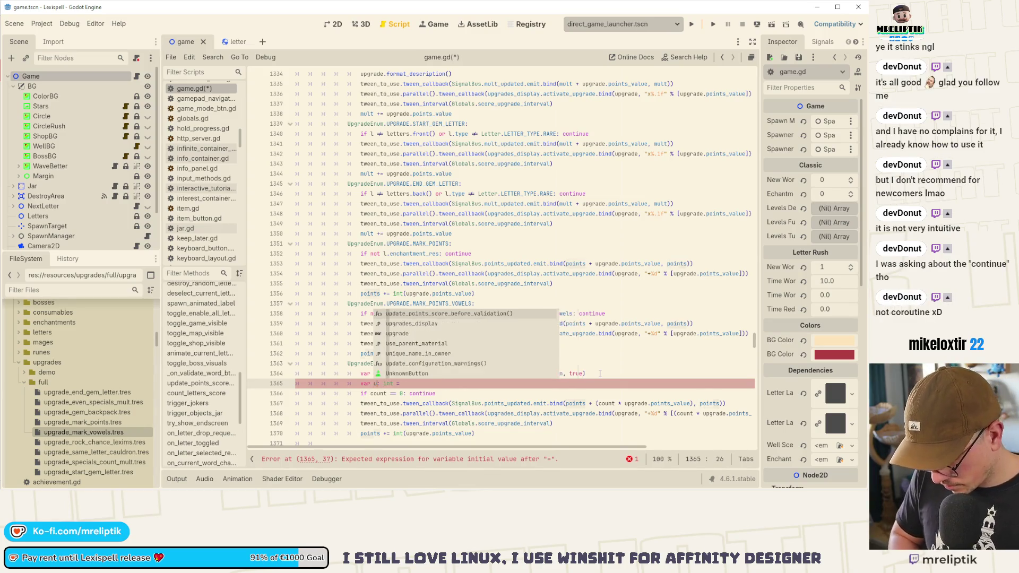
text(s)
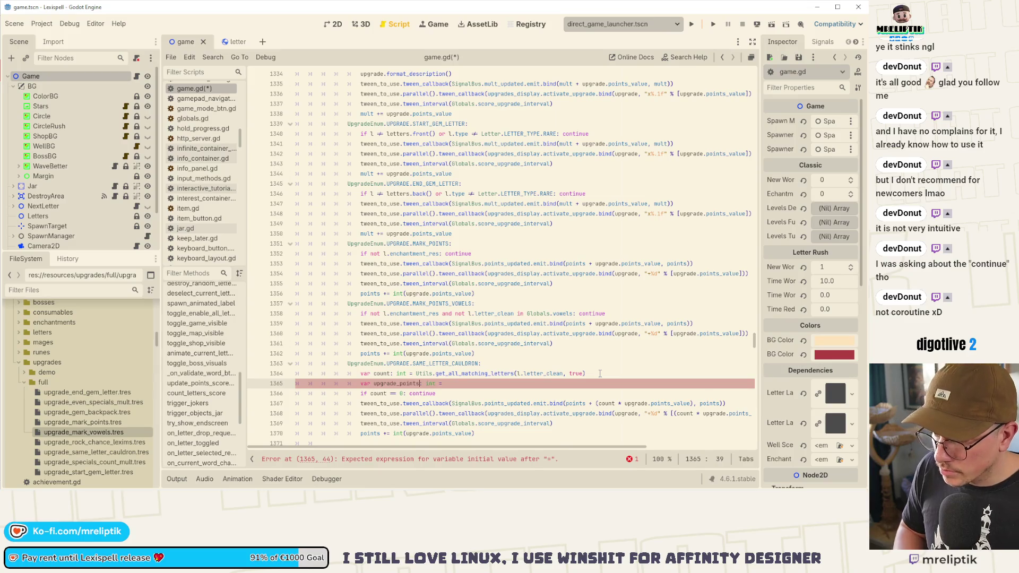
key(End)
key(ctrl+v)
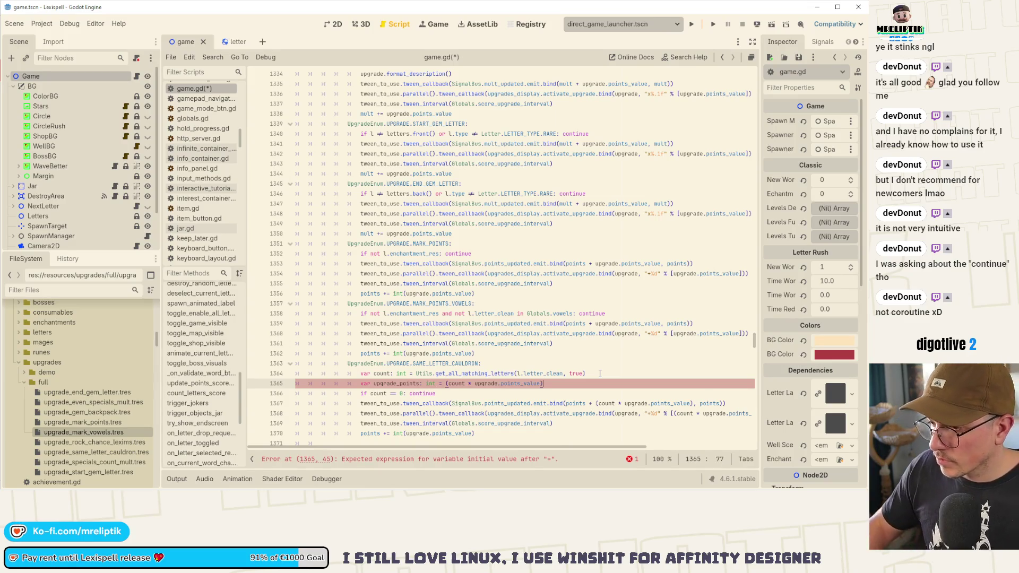
- Use upgrade_points instead of points_value on the emit and display lines 1367–1368
double_click(664, 405)
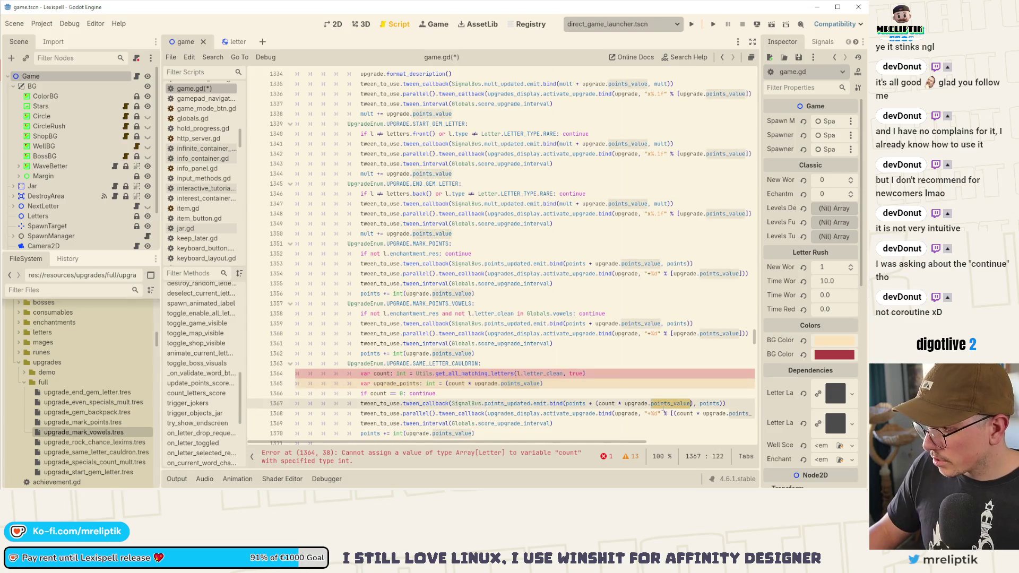
key(ctrl+shift+Left)
key(ctrl+shift+Left)
key(ctrl+shift+Left)
key(BackSpace)
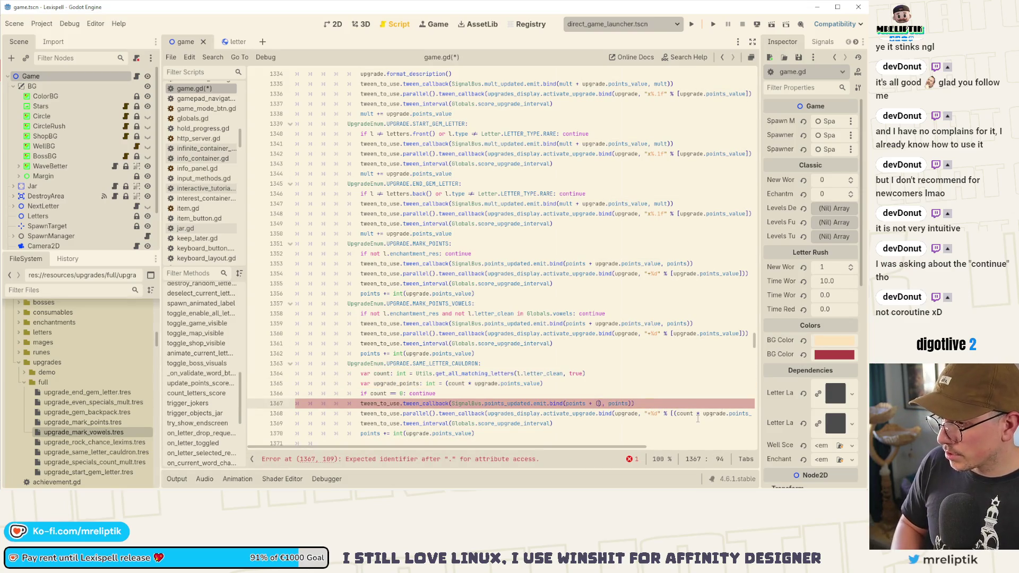
text())
key(BackSpace)
text(upgrade_points)
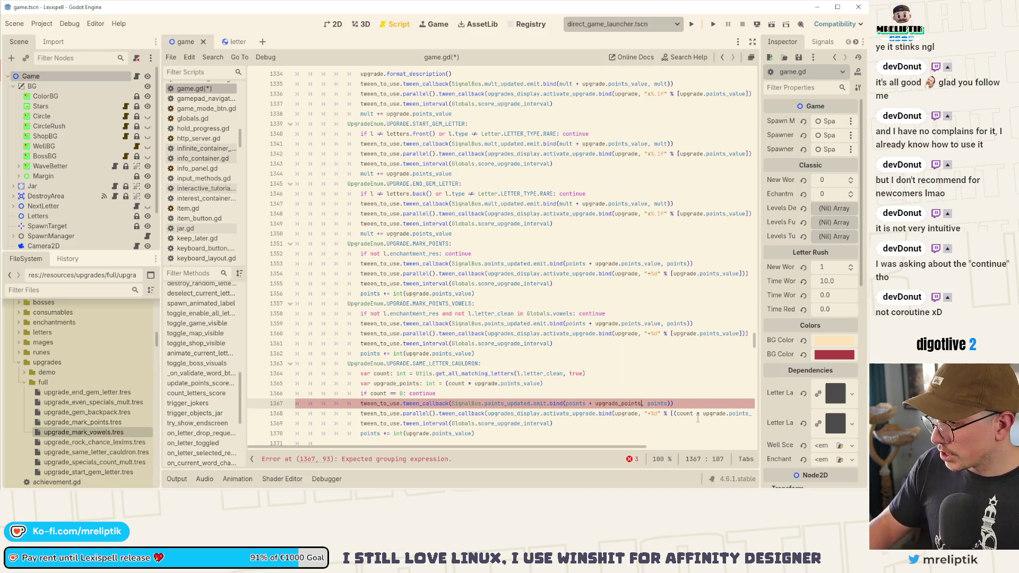
double_click(741, 413)
key(BackSpace)
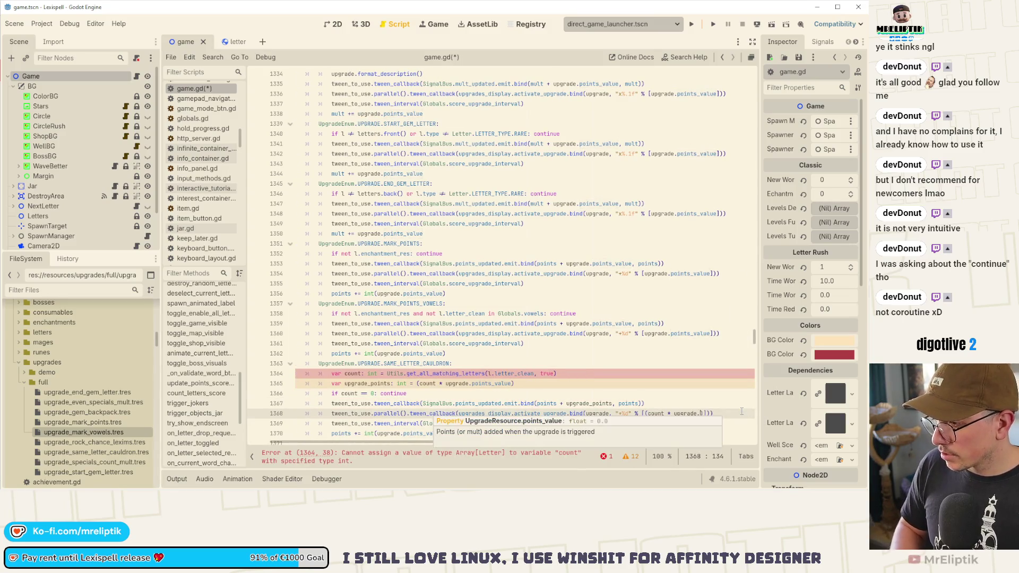
key(ctrl+shift+Left)
key(ctrl+shift+Left)
key(ctrl+shift+Left)
key(BackSpace)
key(BackSpace)
text(upgrade_points)
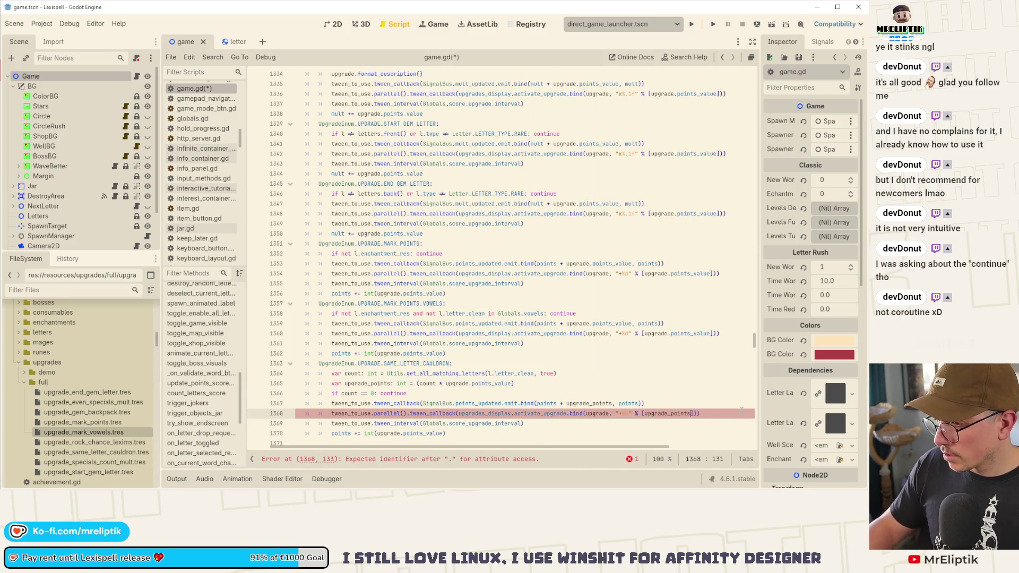
- Make the points total on line 1370 add upgrade_points
click(445, 432)
key(Left)
key(ctrl+BackSpace)
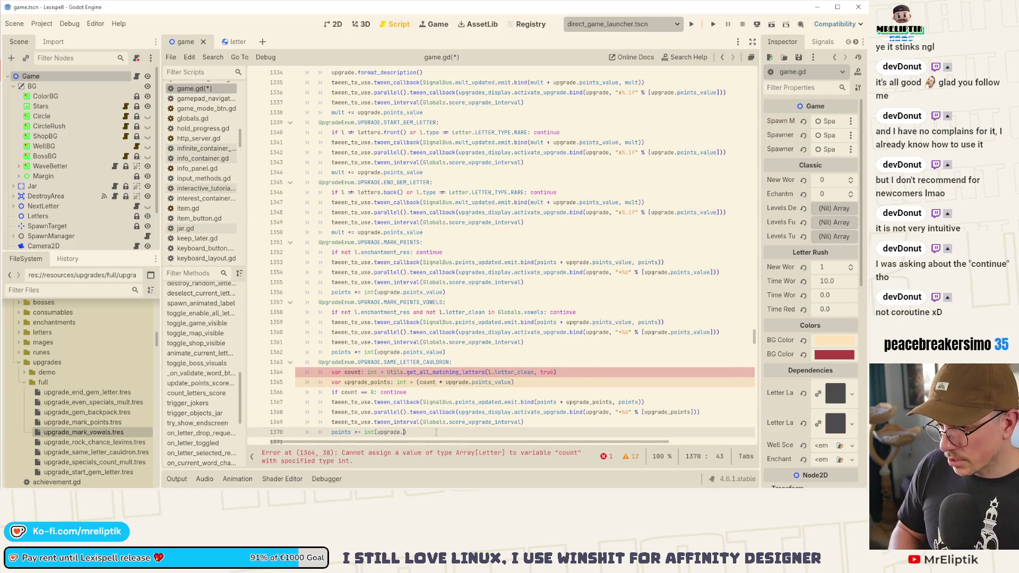
key(BackSpace)
text(_points)
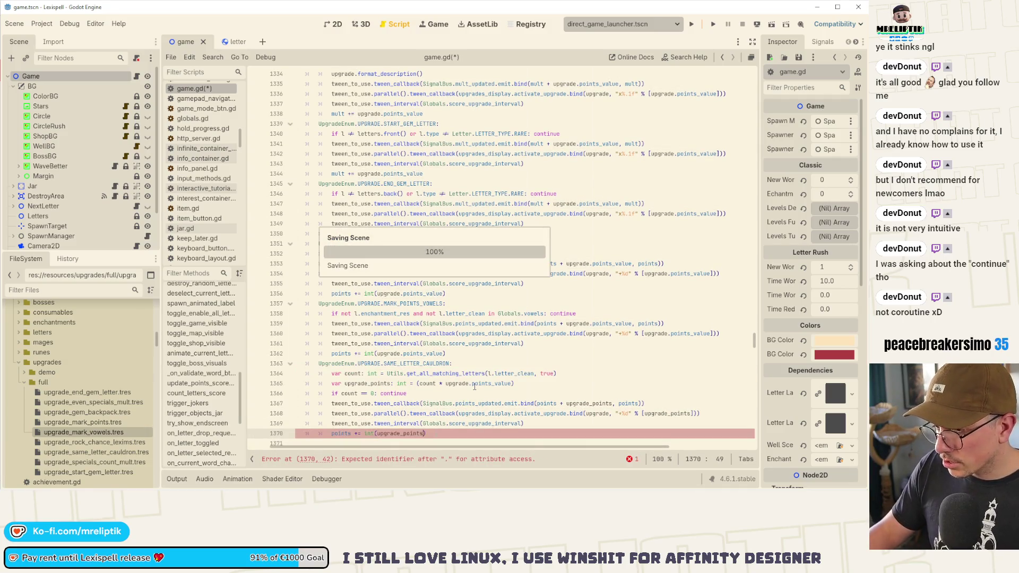
- Append .size() to the matching-letters call on line 1364 and save game.gd
scroll(461, 392, down, 4)
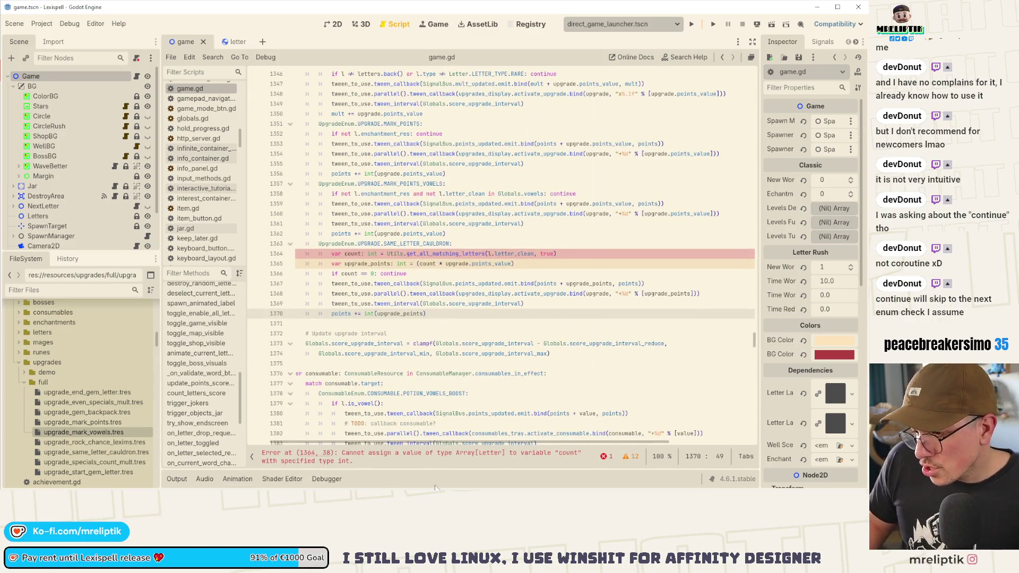
click(556, 254)
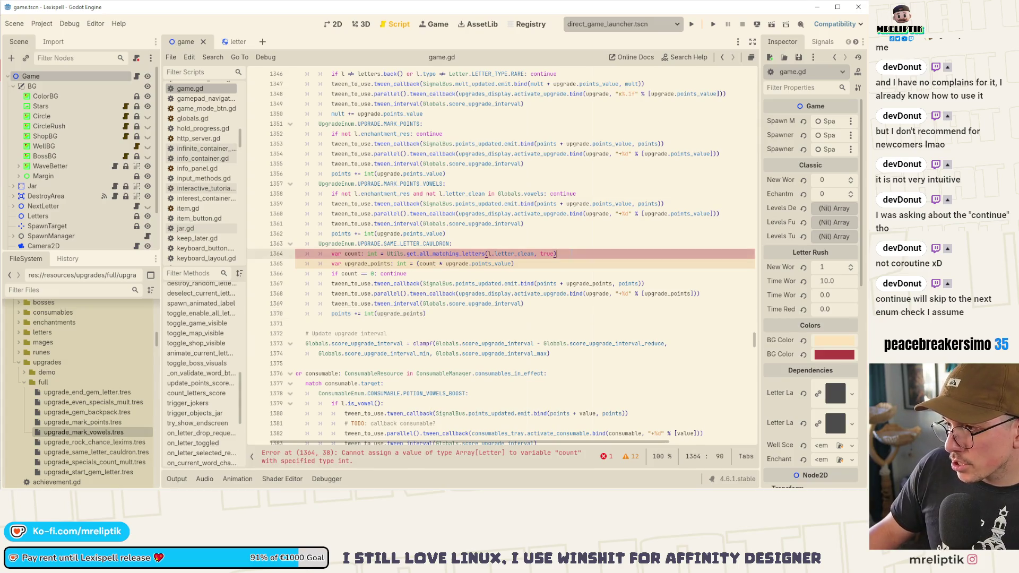
text(.size())
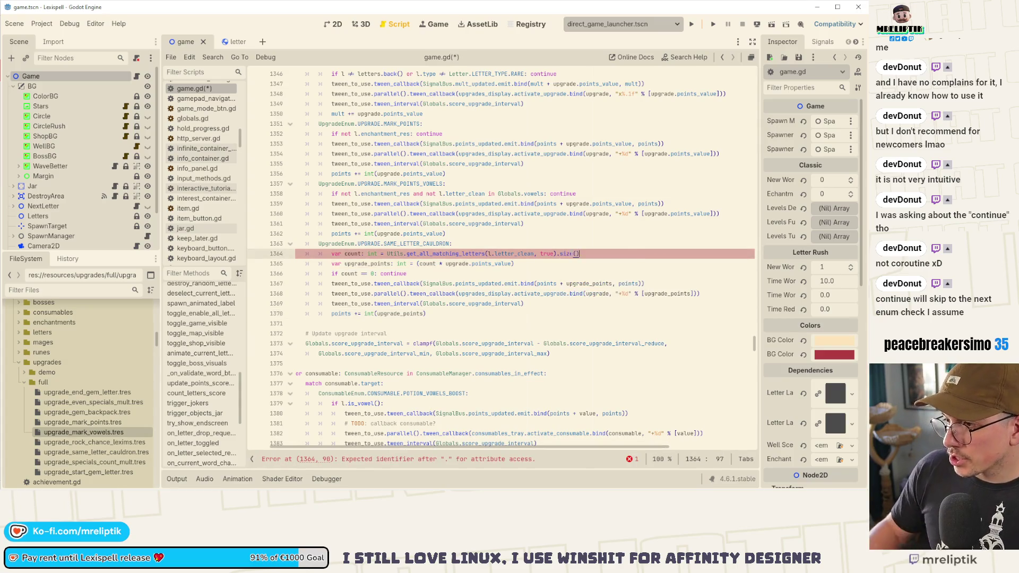
key(ctrl+s)
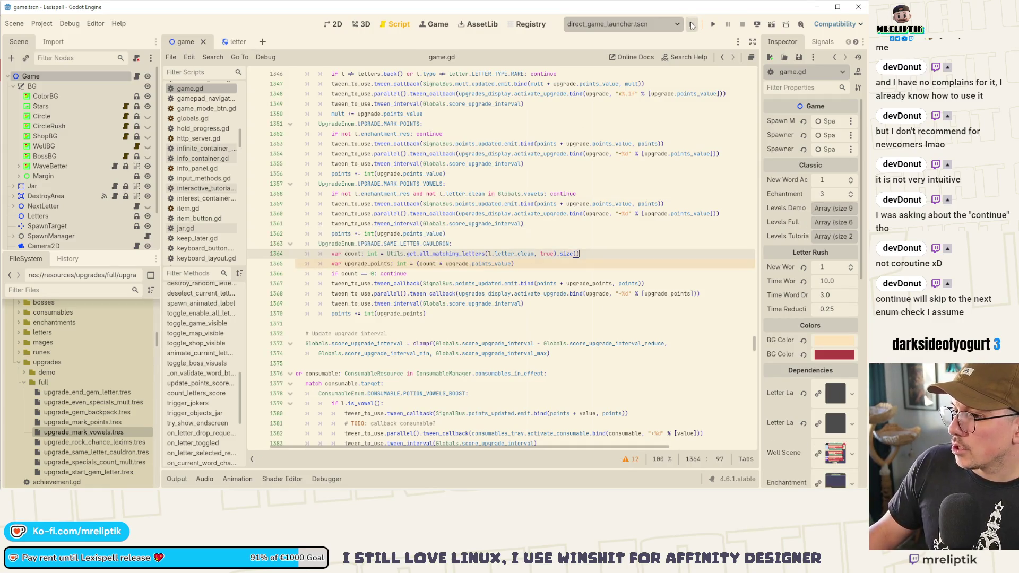
- Run the project and start Chapter 1 from the chapter select screen
click(692, 26)
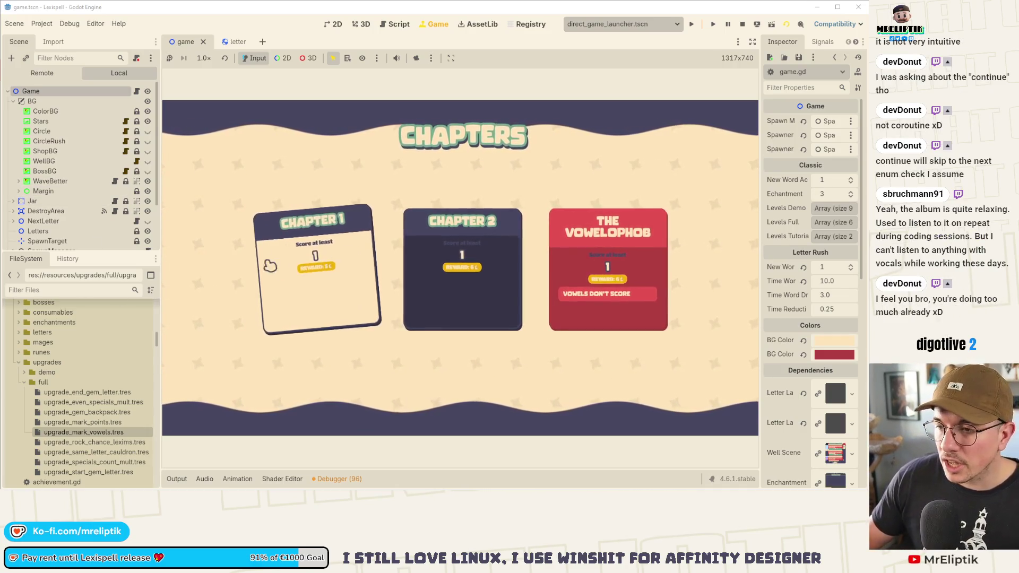
click(322, 280)
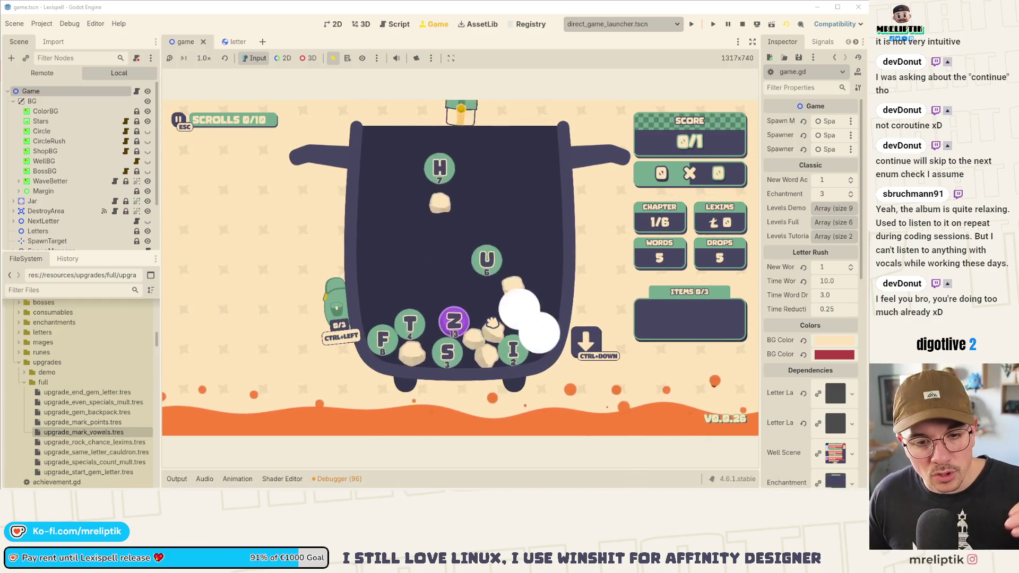
mouse_move(419, 307)
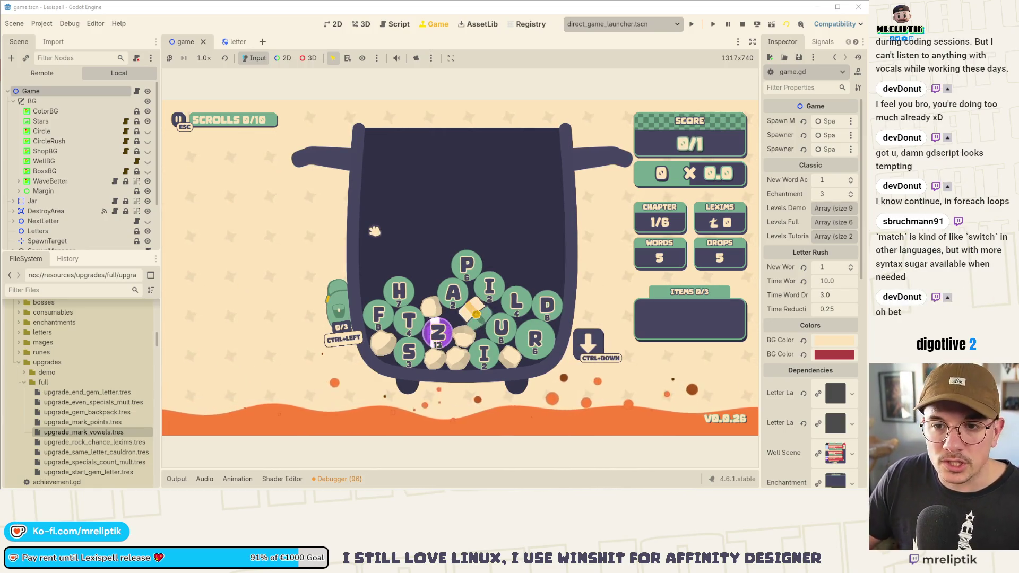
mouse_move(588, 487)
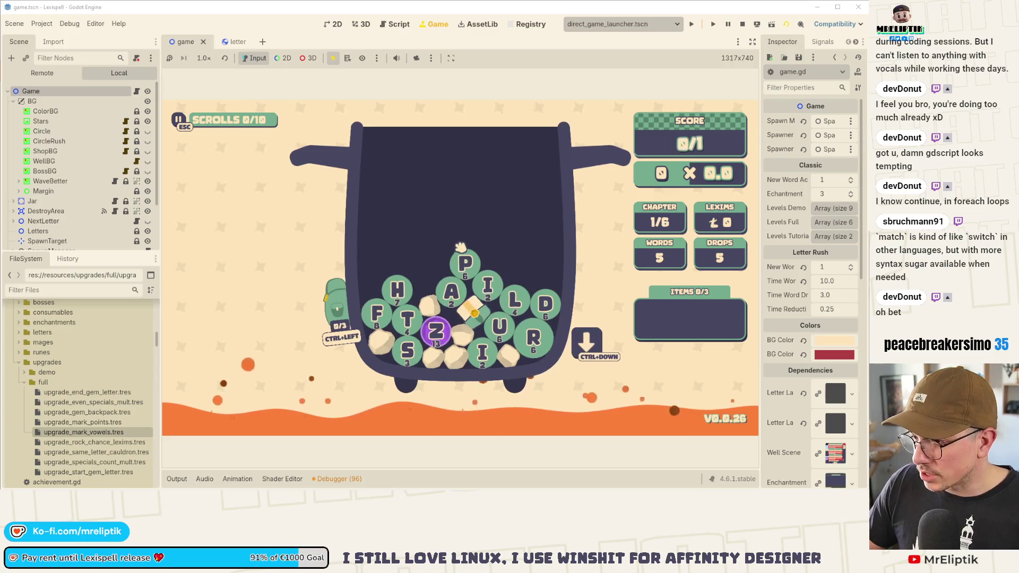
- Open the F1 debug upgrade list, check the localization spreadsheet, then pick UNITED
key(F1)
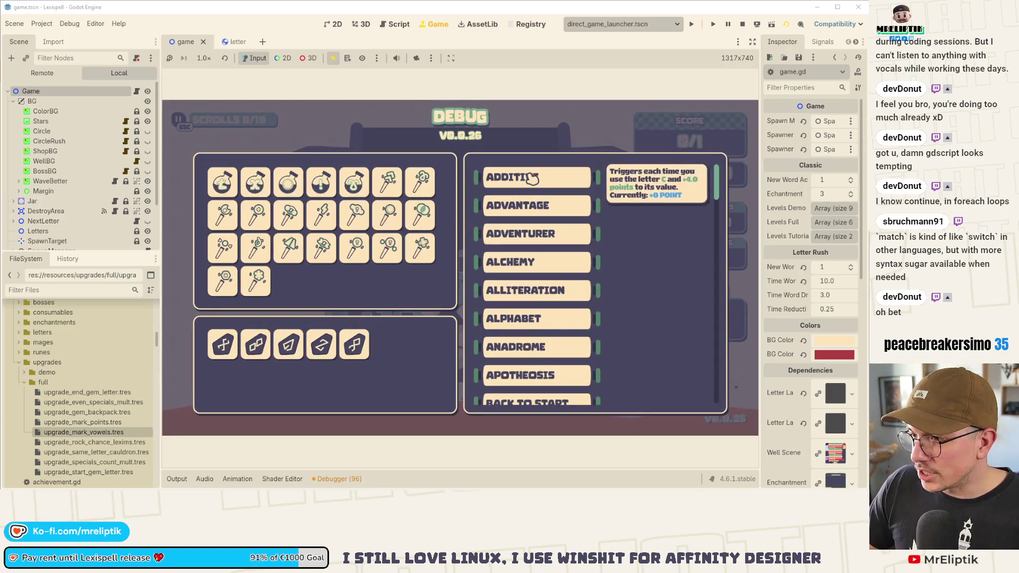
scroll(553, 286, down, 10)
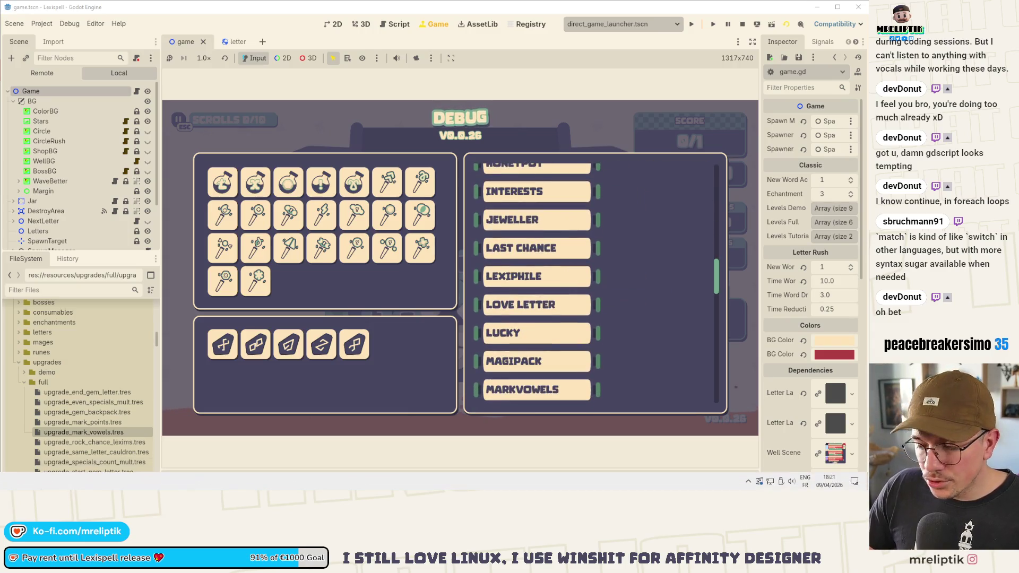
scroll(557, 367, down, 4)
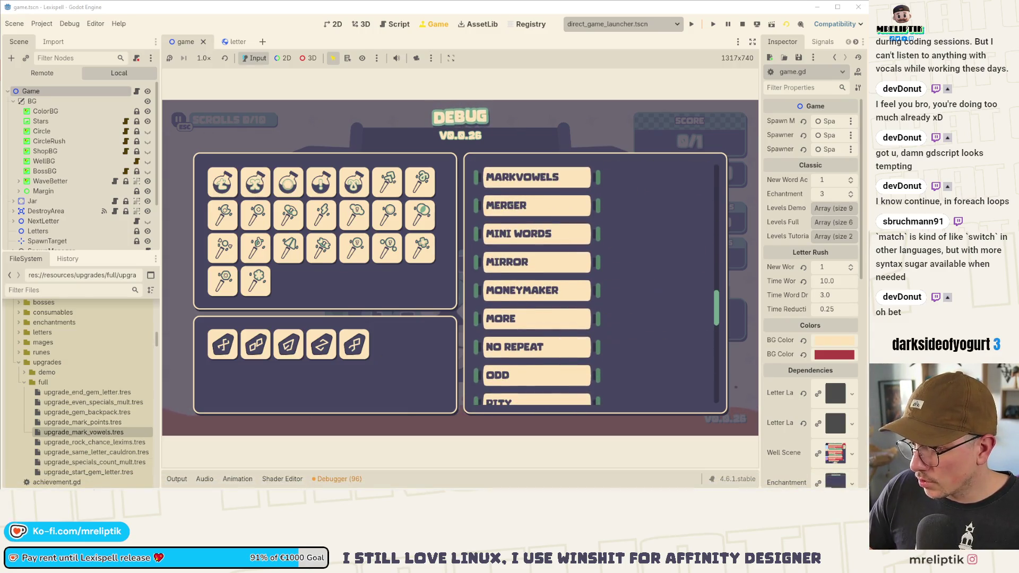
key(alt+Tab)
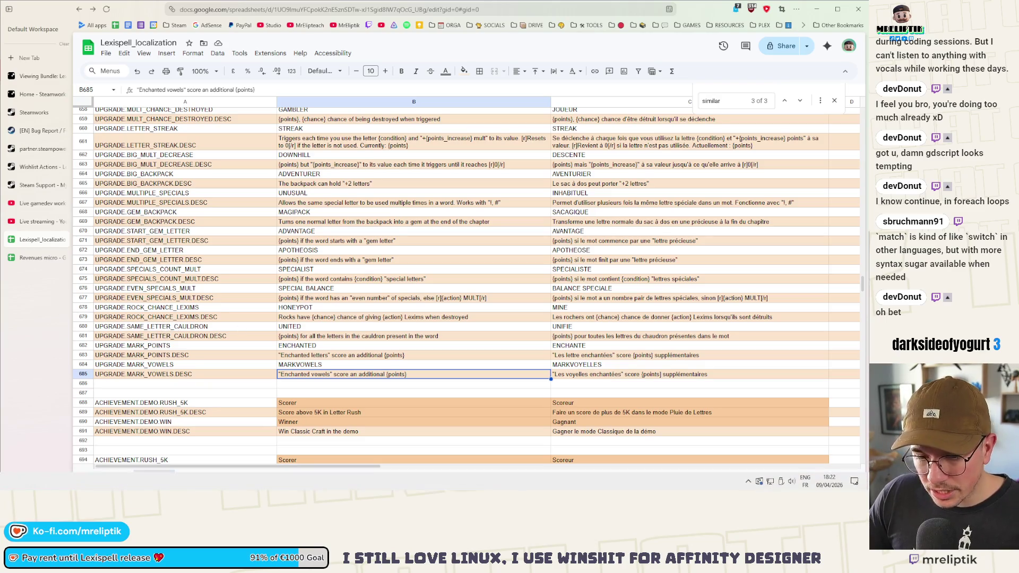
key(alt+Tab)
scroll(536, 297, down, 8)
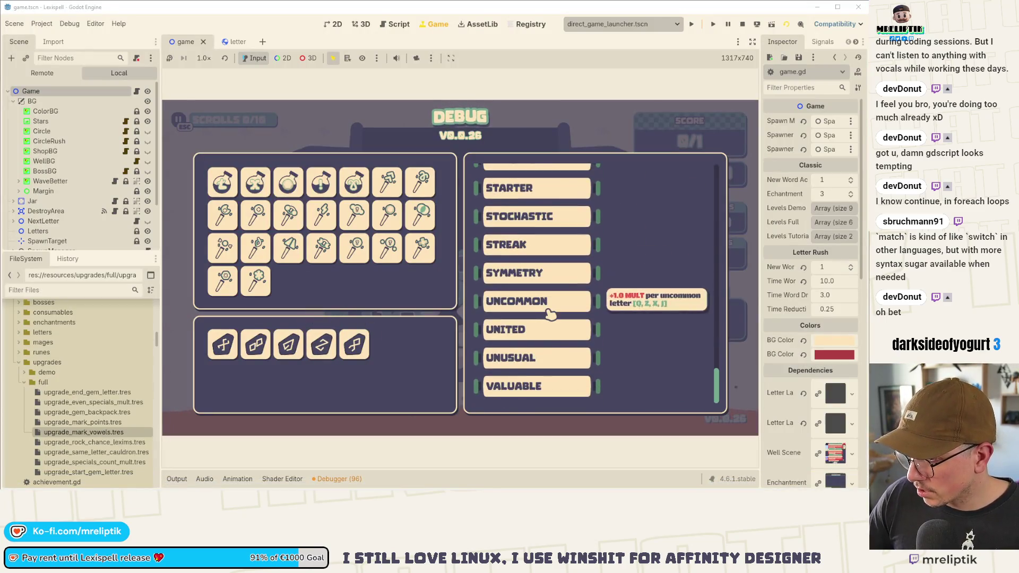
click(533, 333)
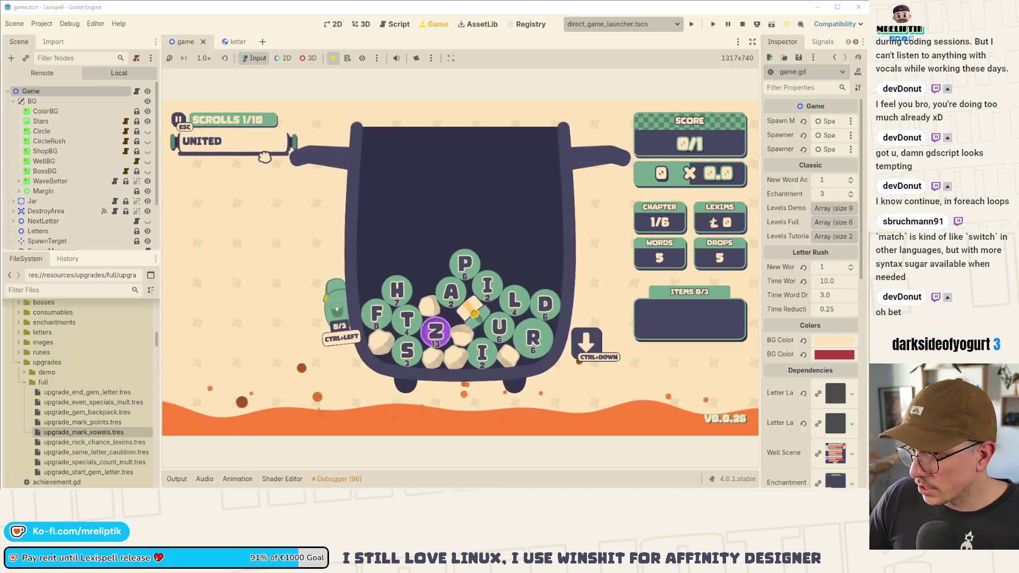
- Drop a new batch of letters, type PAL, and spawn two extra A tiles via the console
key(ctrl+Down)
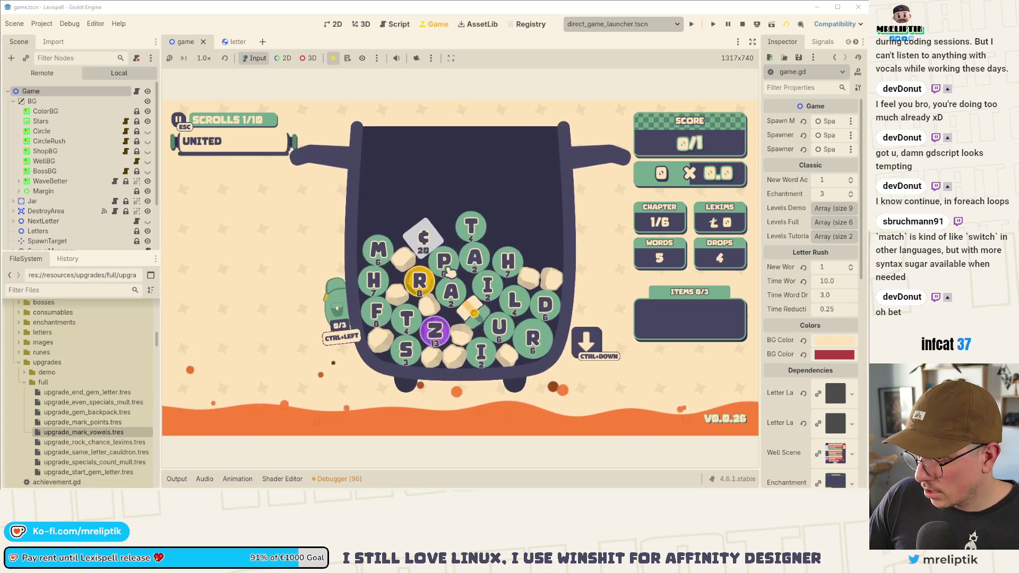
text(pal)
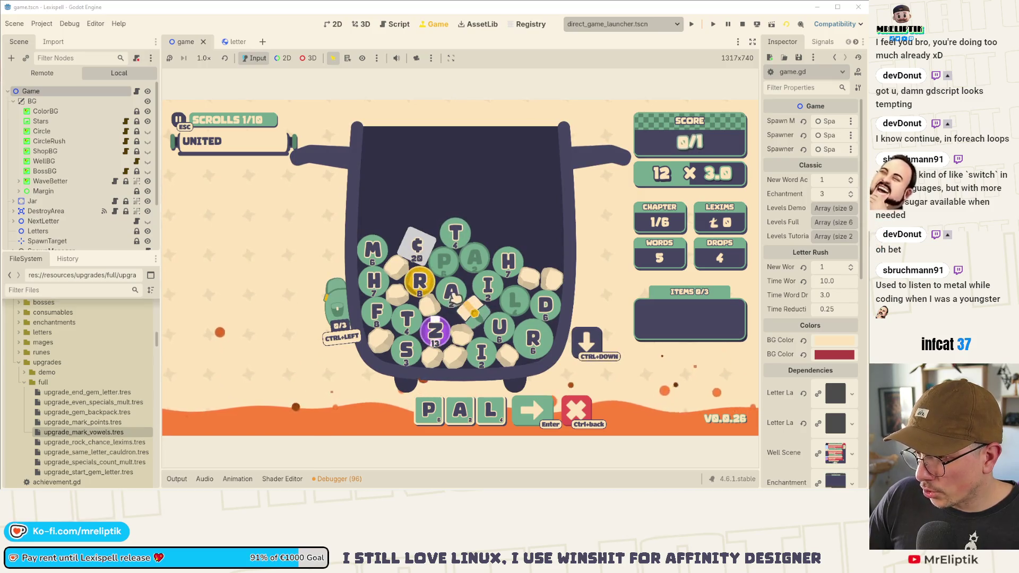
key(grave)
text(letter a)
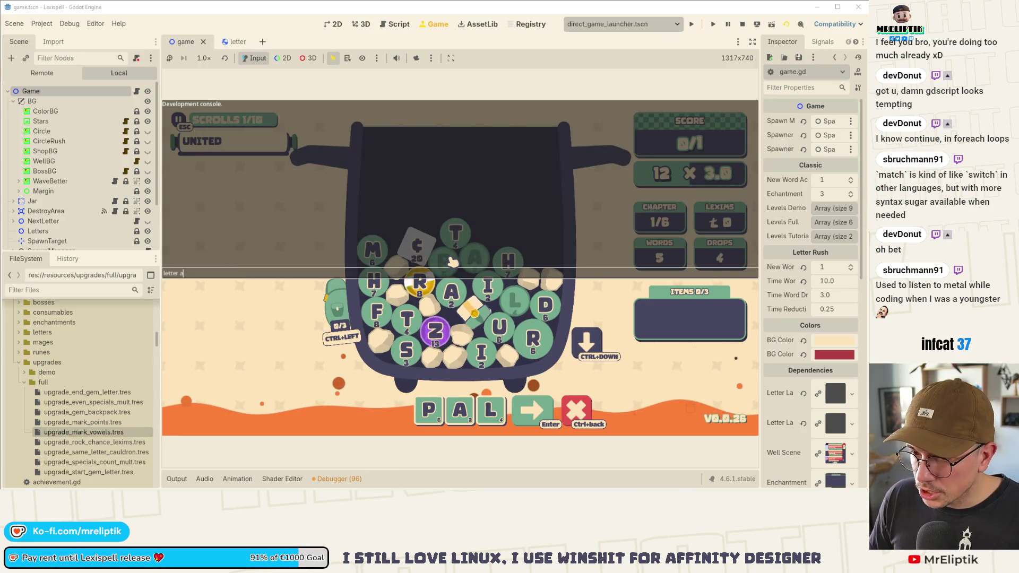
key(Return)
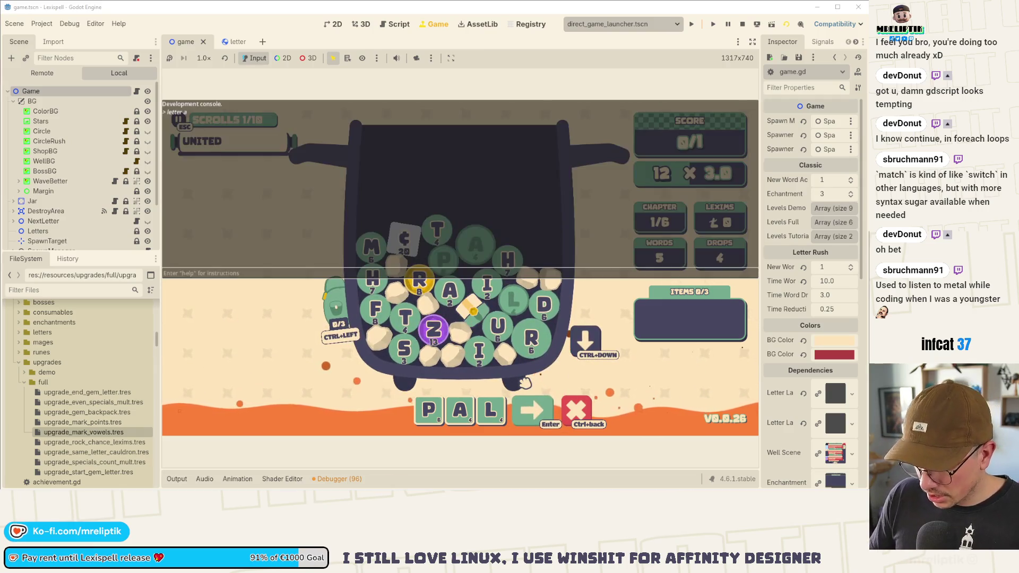
key(grave)
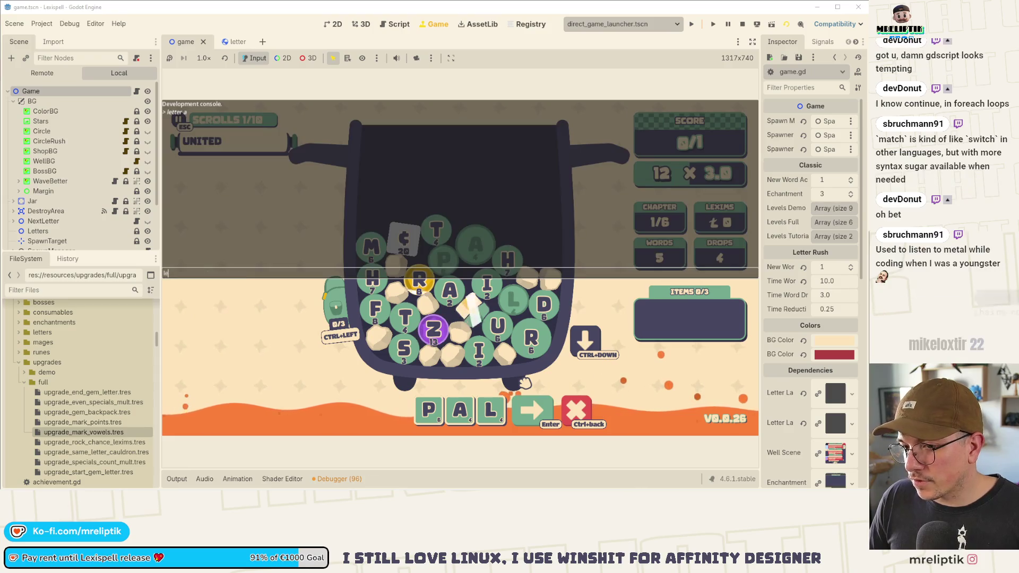
key(Return)
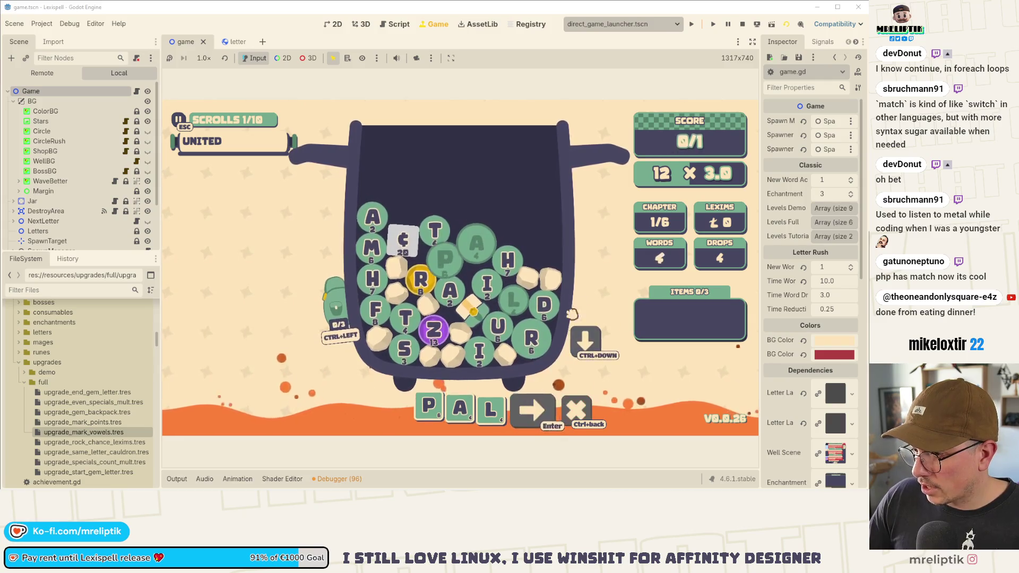
- Submit PAL for a score of 54, open the treasure chest, and stop the game
key(Return)
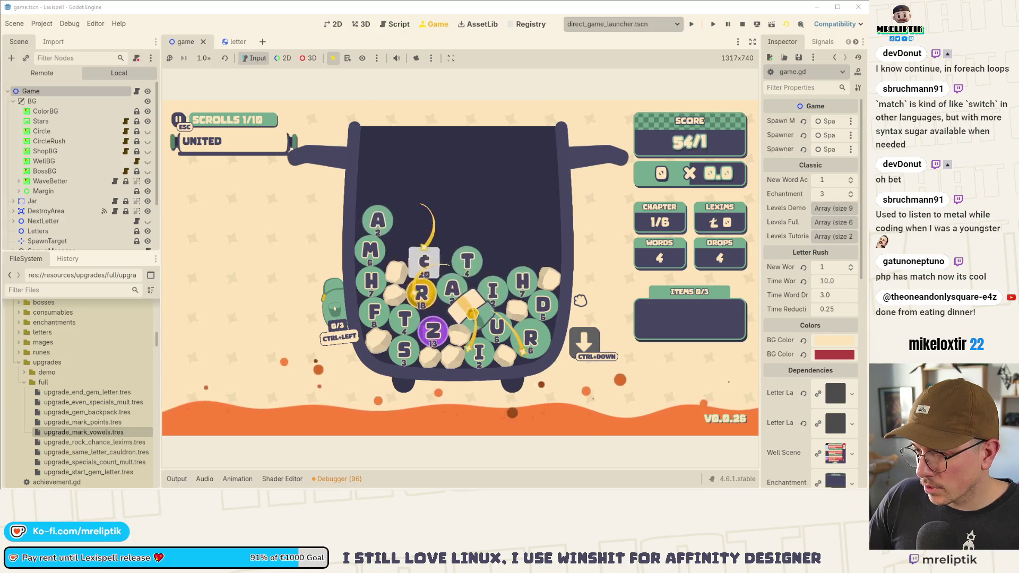
key(space)
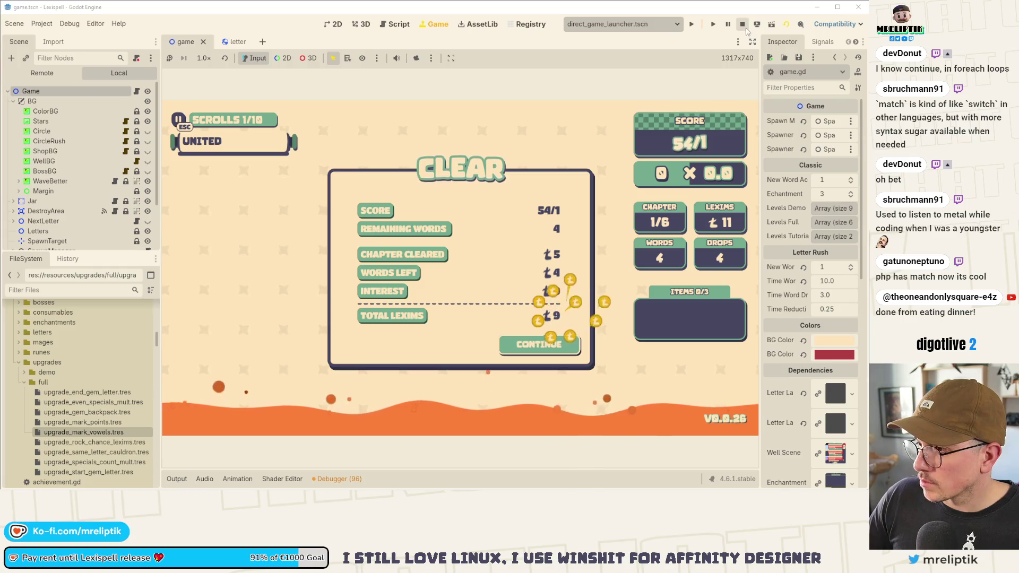
key(F8)
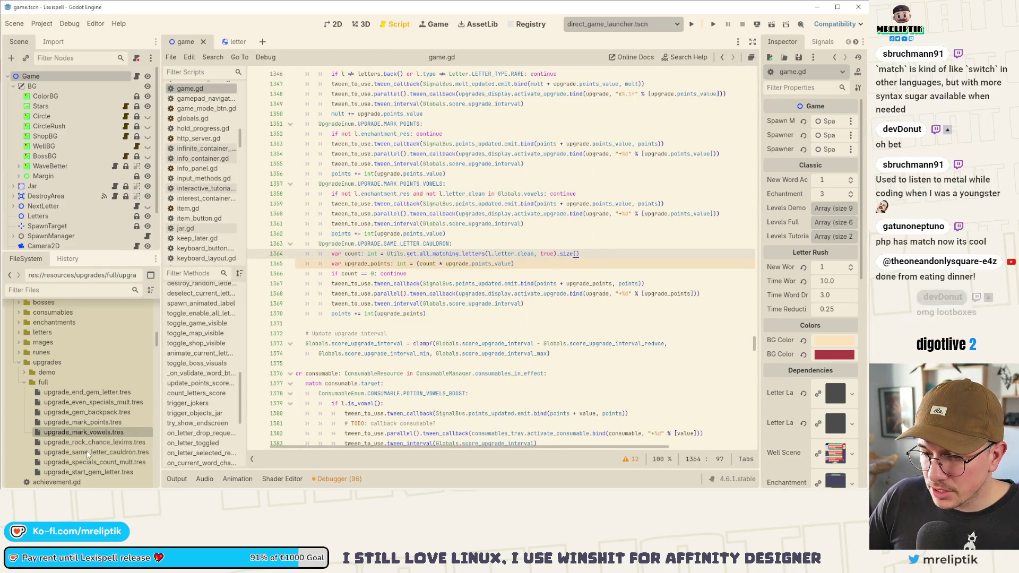
- Set the same-letter cauldron upgrade resource's points value to 1 and save
click(93, 452)
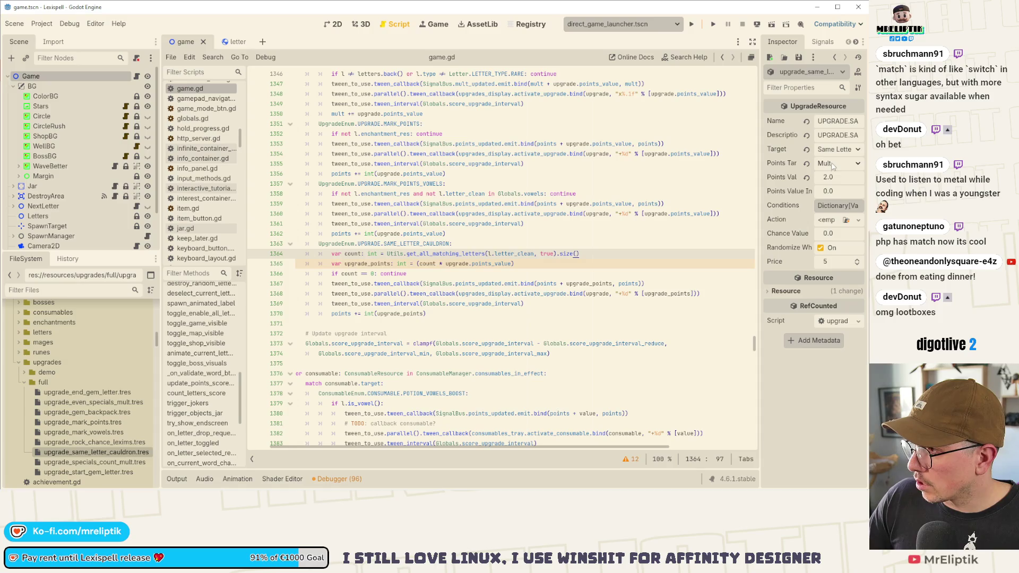
click(826, 178)
key(BackSpace)
text(1)
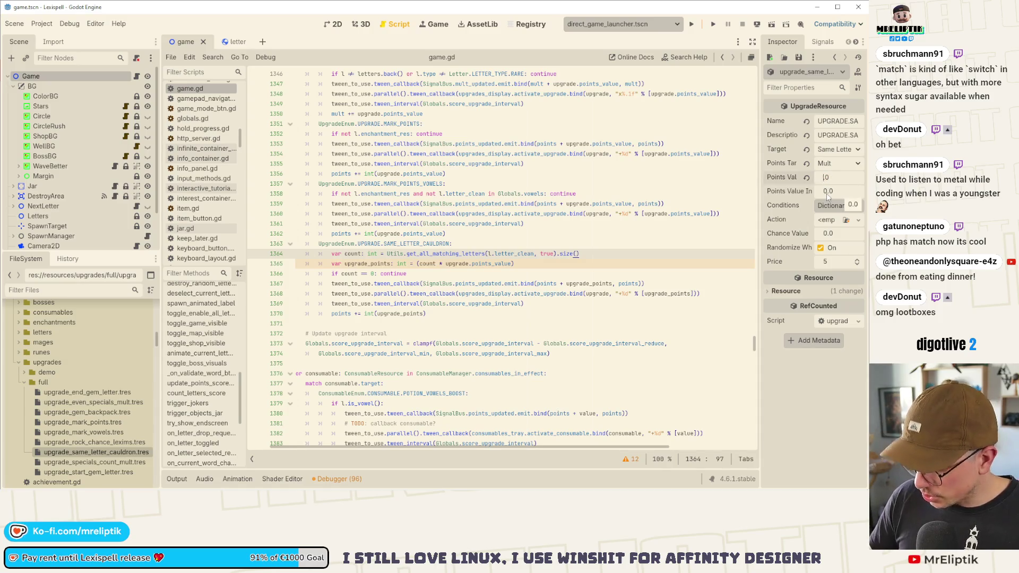
key(ctrl+s)
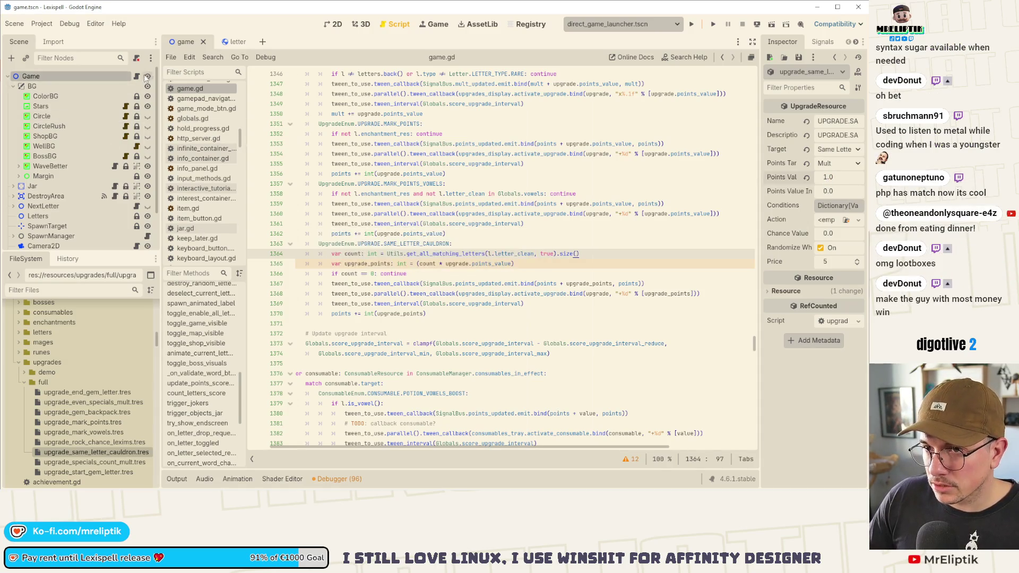
- Copy the start-gem case's mult tween lines and paste them after line 1370
click(137, 78)
click(425, 264)
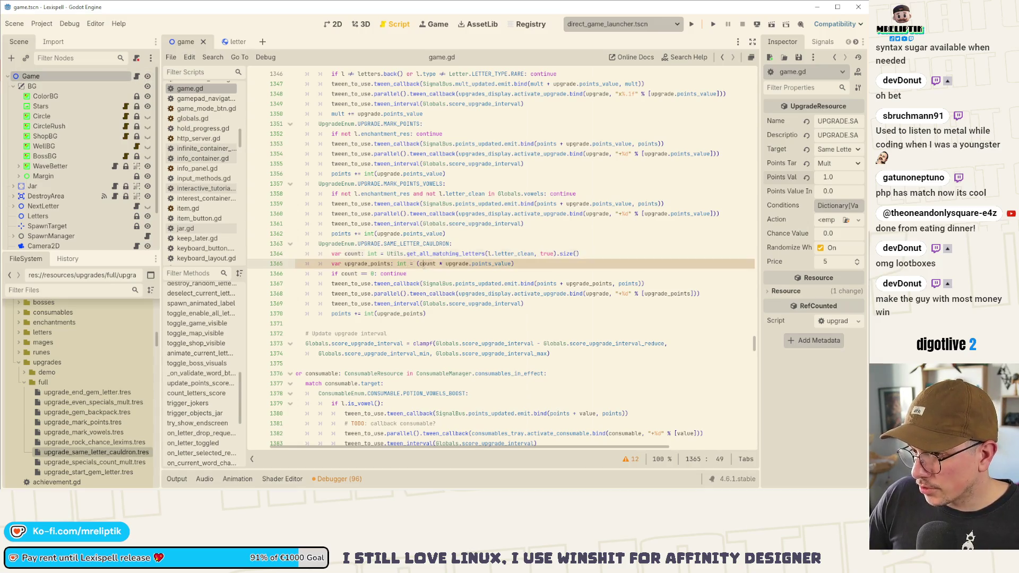
scroll(586, 234, up, 2)
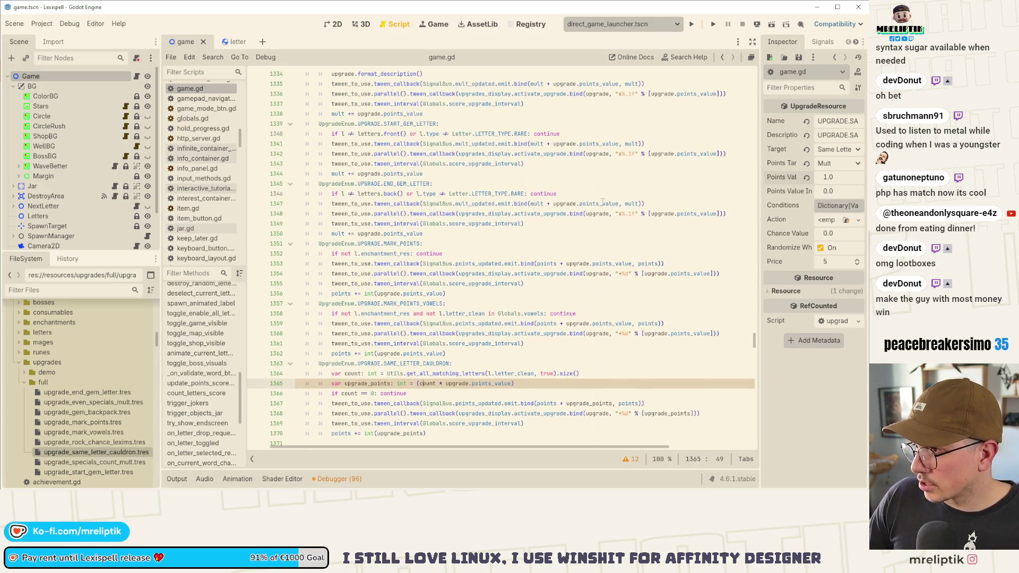
mouse_move(525, 164)
mouse_down()
mouse_move(345, 155)
mouse_move(320, 144)
mouse_up()
key(ctrl+c)
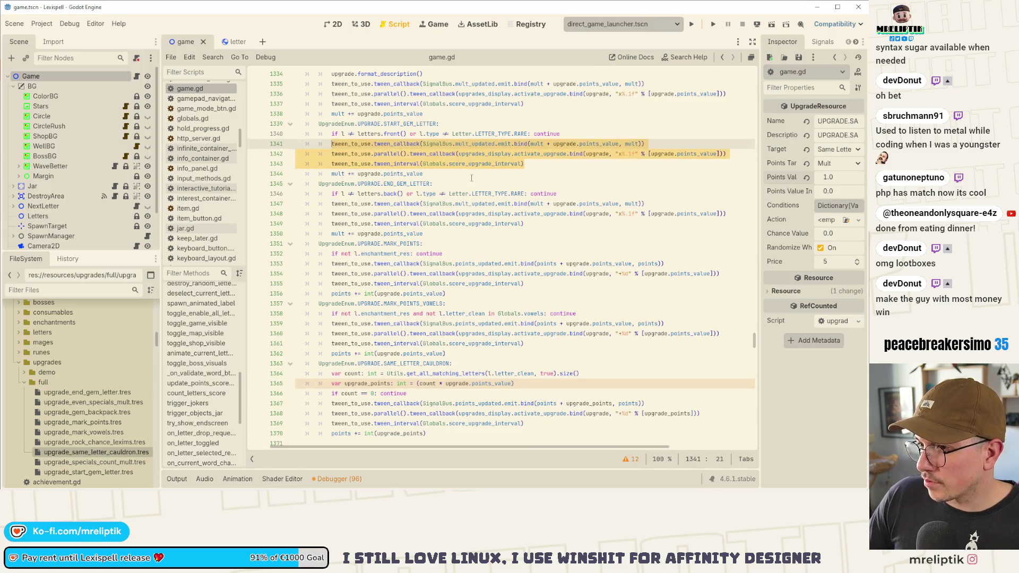
drag(424, 174, 334, 144)
scroll(460, 265, down, 3)
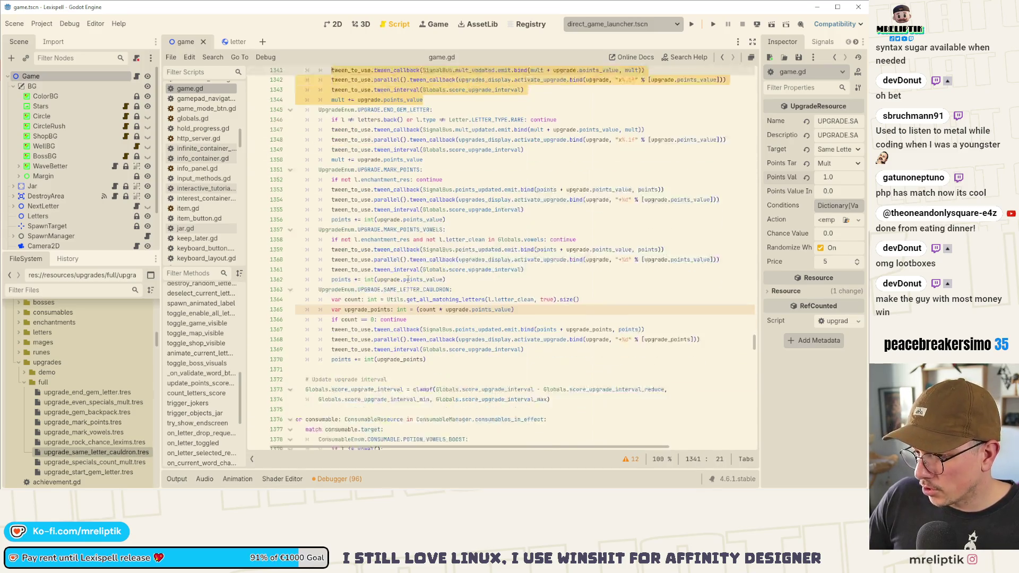
click(461, 348)
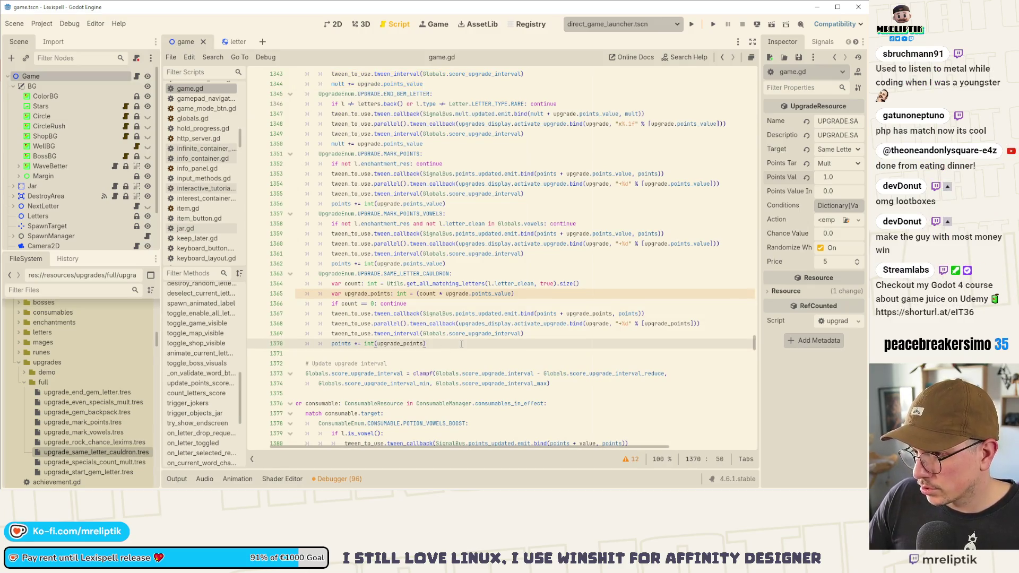
key(Return)
key(ctrl+v)
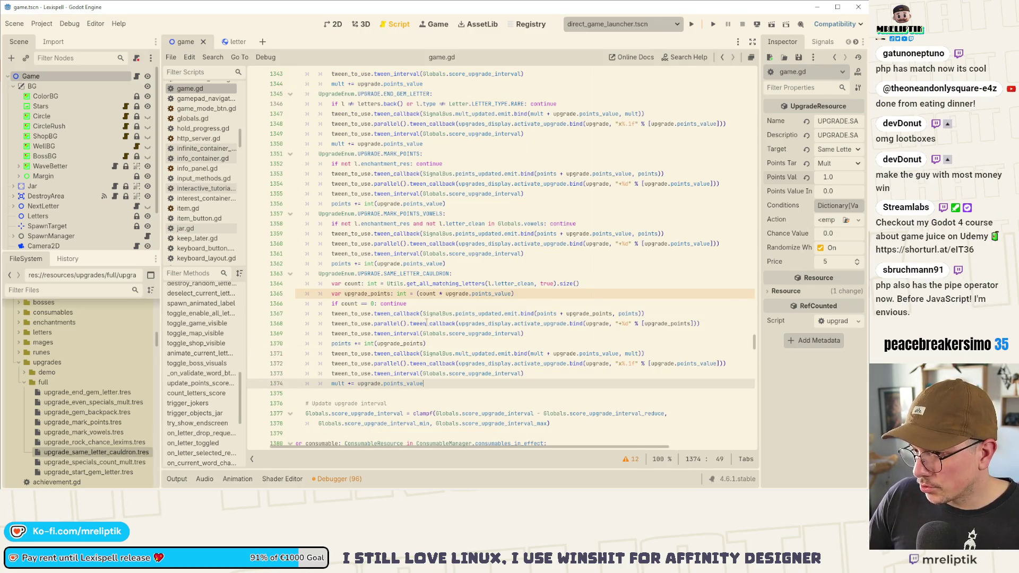
- Delete the old points-update lines, save, and start renaming the upgrade_points variable
click(425, 313)
key(ctrl+shift+k)
key(ctrl+shift+k)
key(ctrl+shift+k)
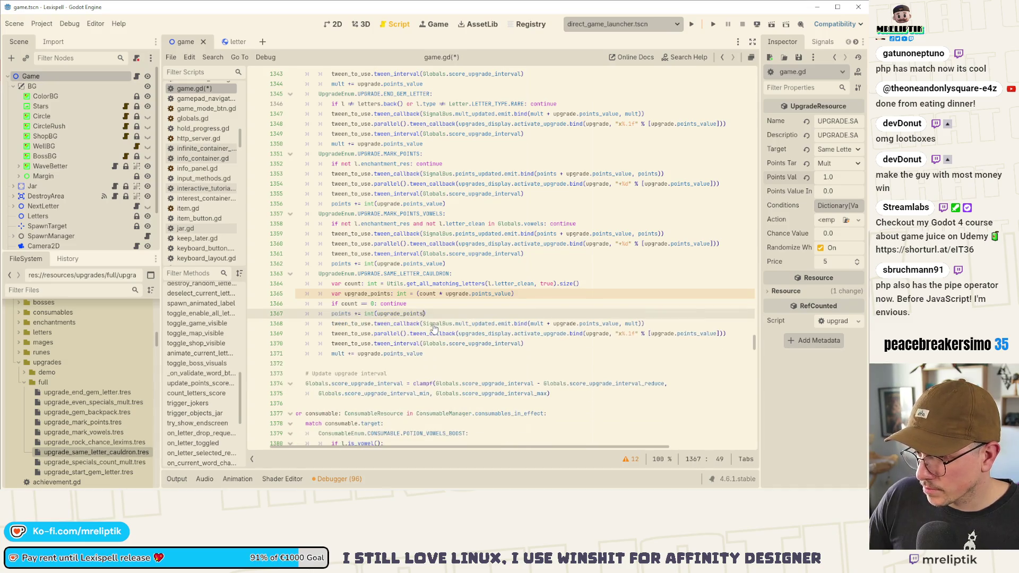
key(ctrl+s)
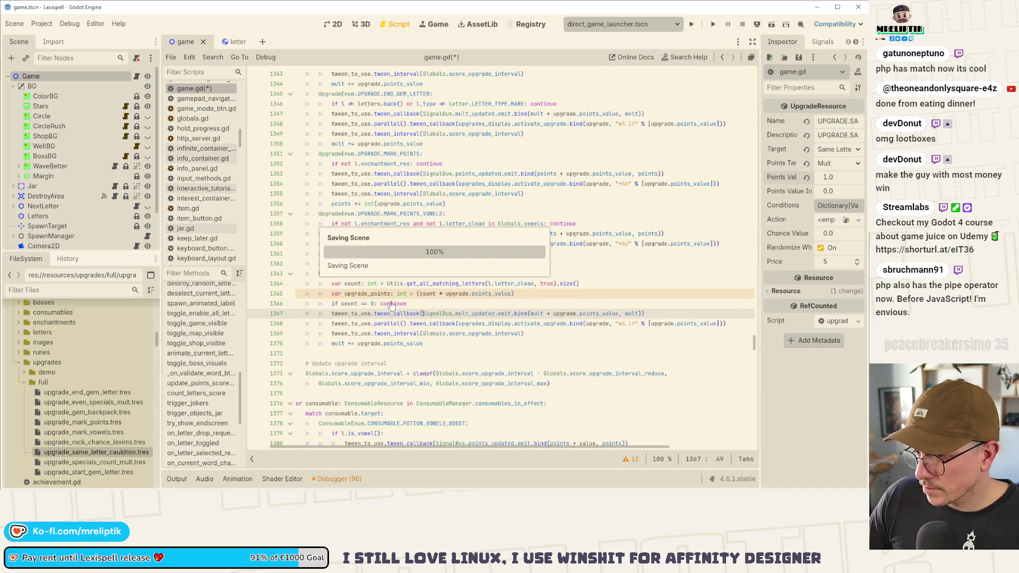
click(392, 294)
key(BackSpace)
key(BackSpace)
key(BackSpace)
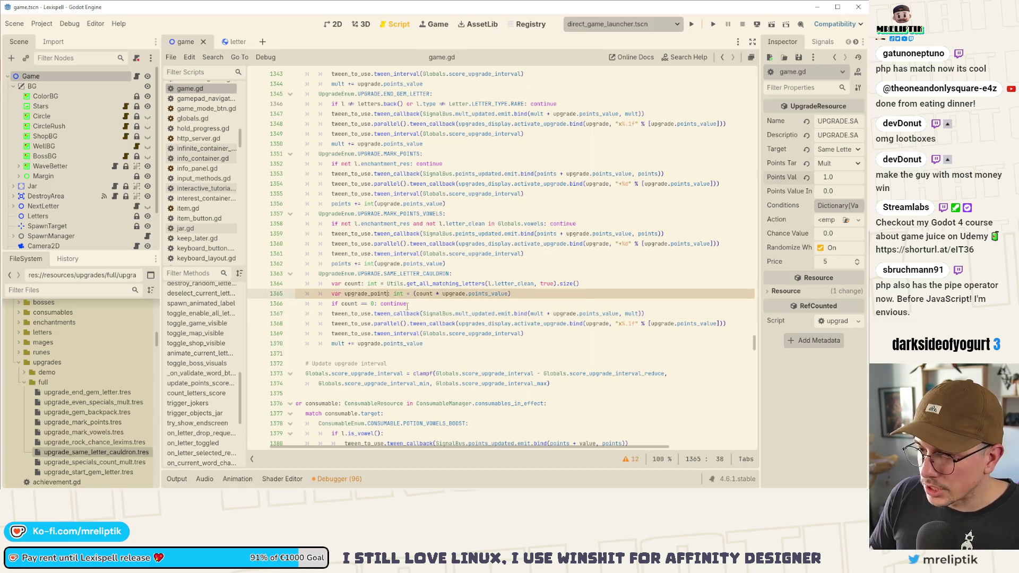
- Rename the variable to upgrade_mult and use it in the mult tween call
text(mult)
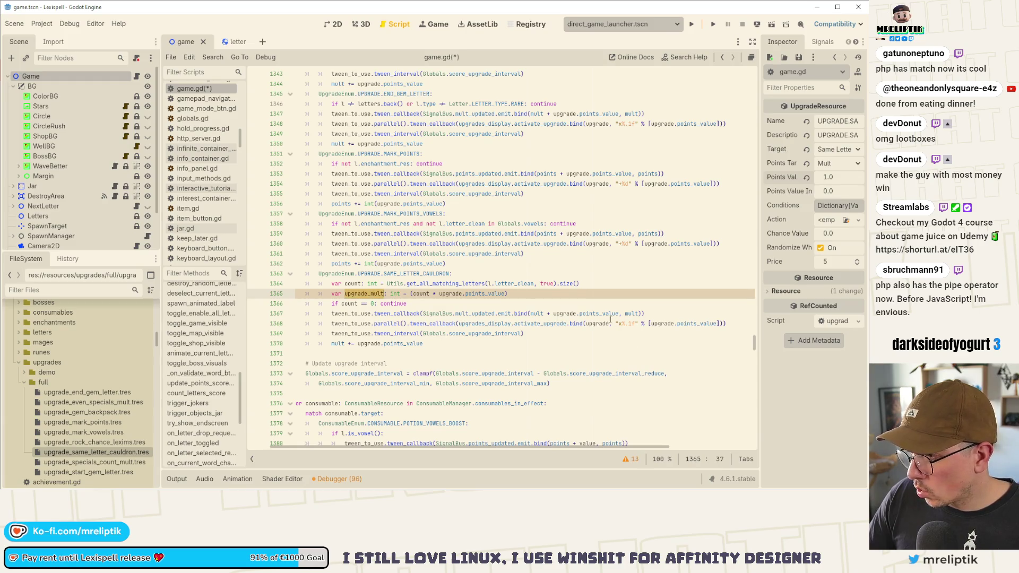
drag(579, 314, 610, 324)
key(BackSpace)
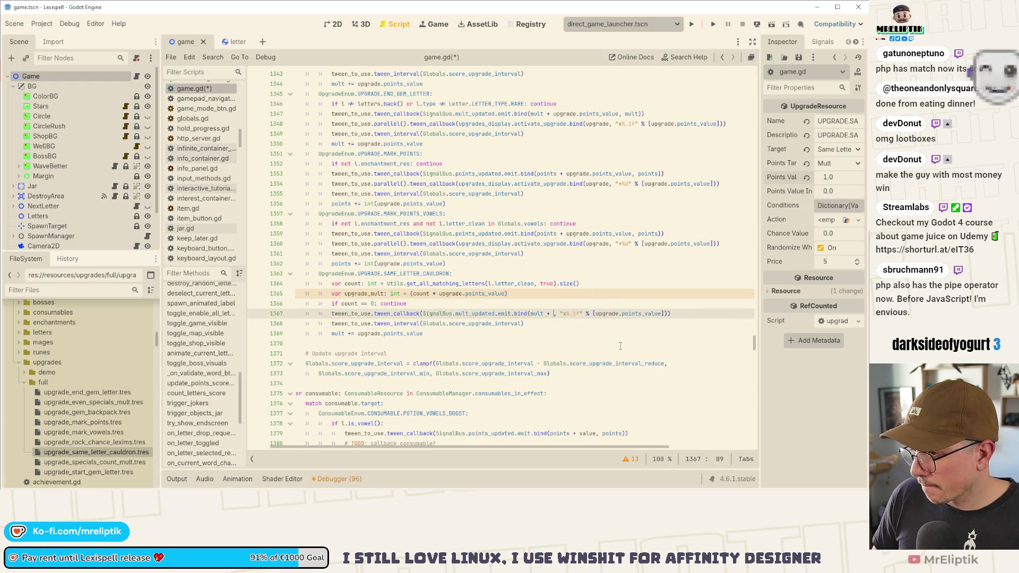
key(ctrl+z)
click(620, 346)
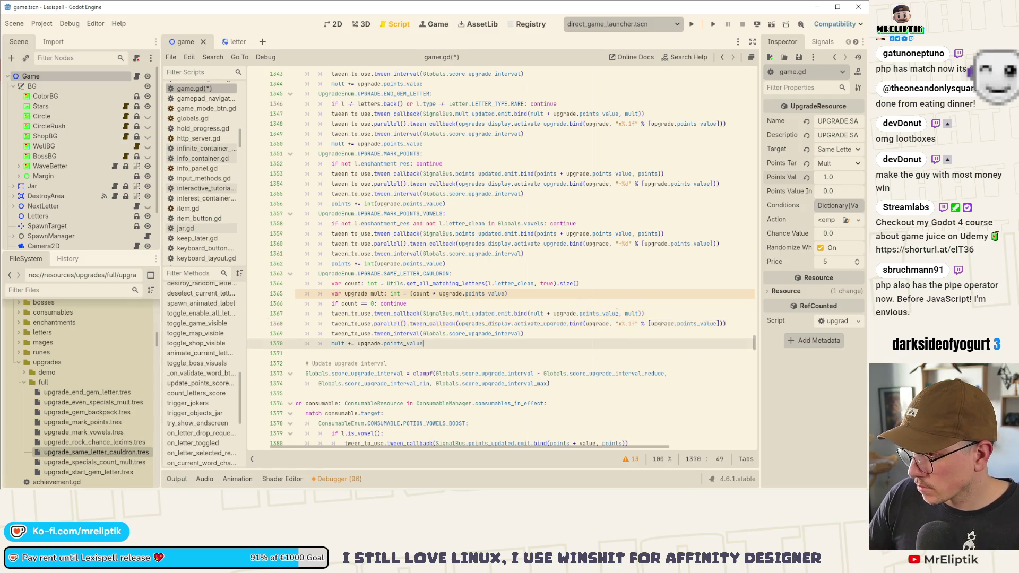
drag(554, 314, 619, 314)
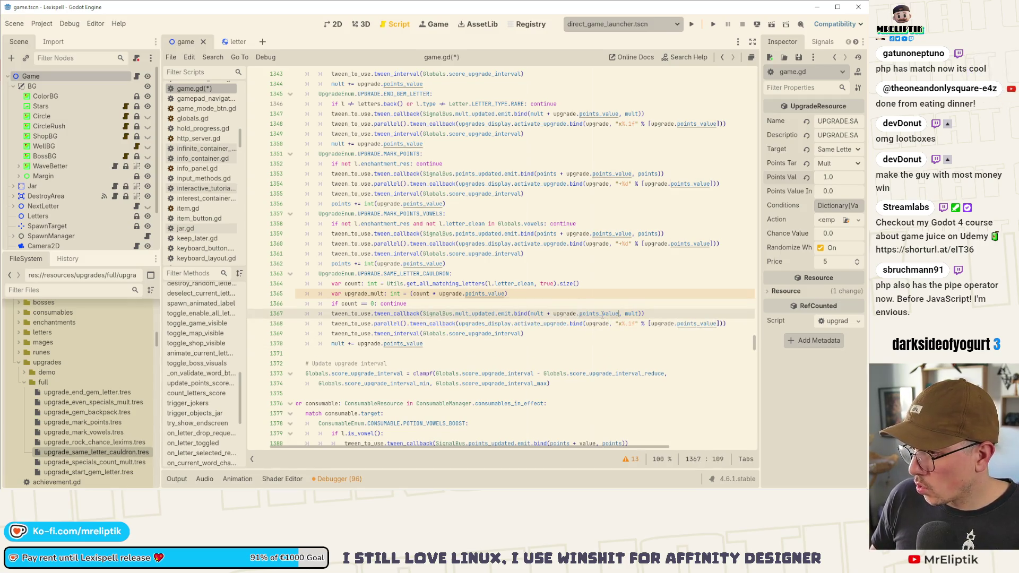
text(upgrade_mult)
- Replace upgrade.points_value with upgrade_mult in the display and mult += lines, then save
click(635, 324)
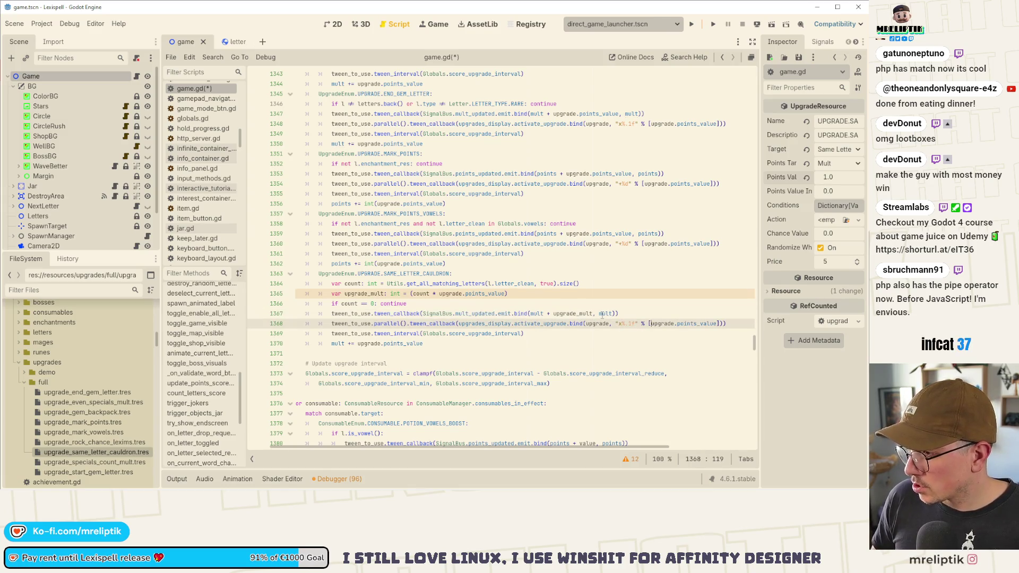
key(ctrl+shift+Right)
key(ctrl+shift+Right)
key(ctrl+shift+Right)
text(upgrade_mult)
key(Down)
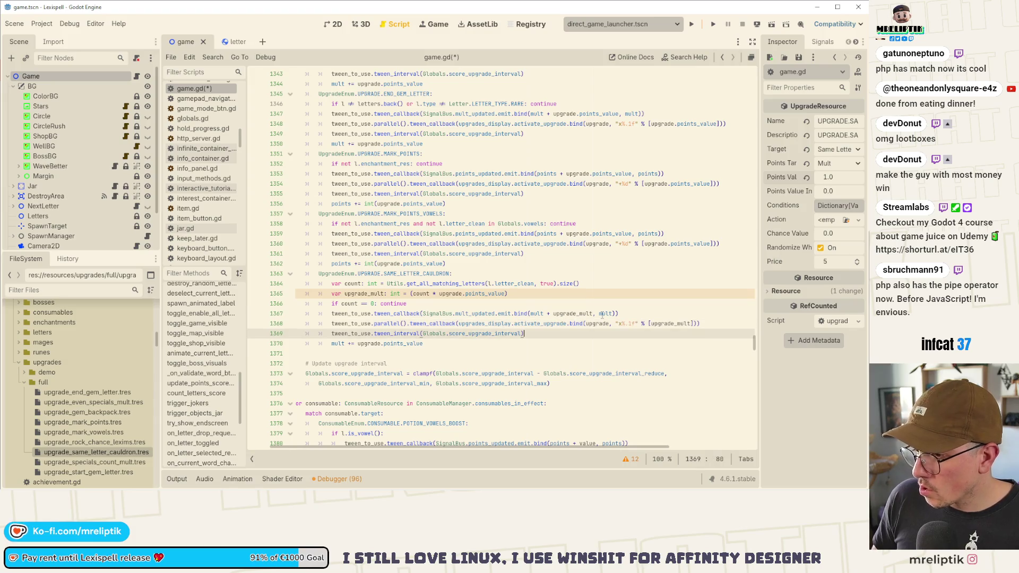
key(Down)
key(ctrl+shift+Left)
key(ctrl+shift+Left)
key(ctrl+shift+Left)
text(upgrade_mult)
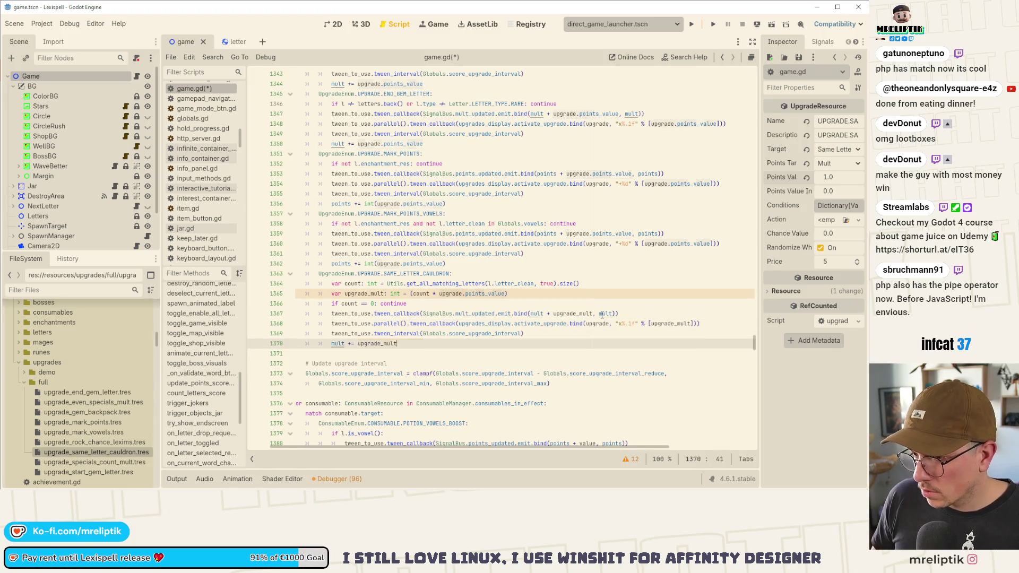
key(ctrl+s)
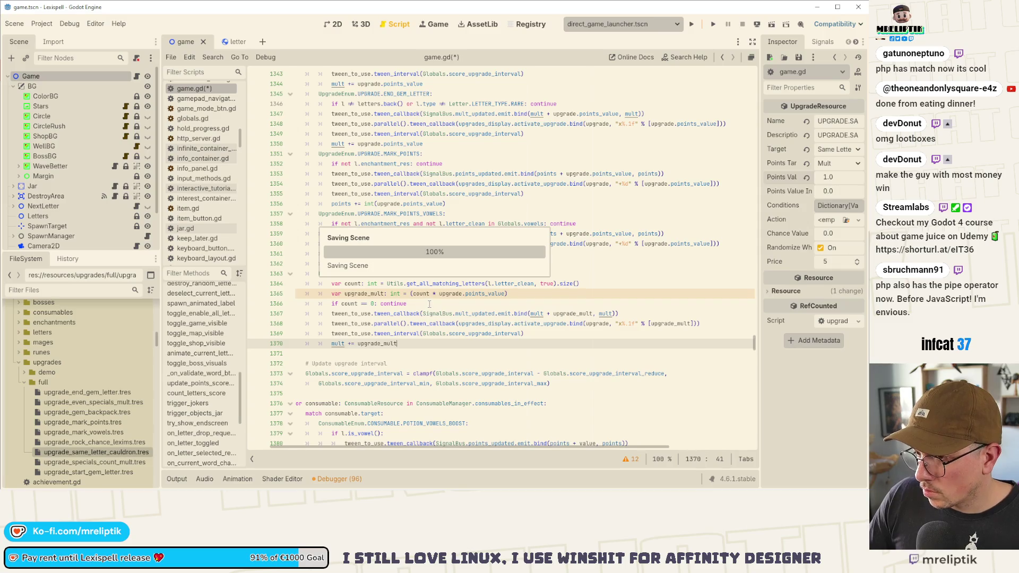
- Declare upgrade_mult as float = count * upgrade.points_value without parentheses, and save
double_click(395, 294)
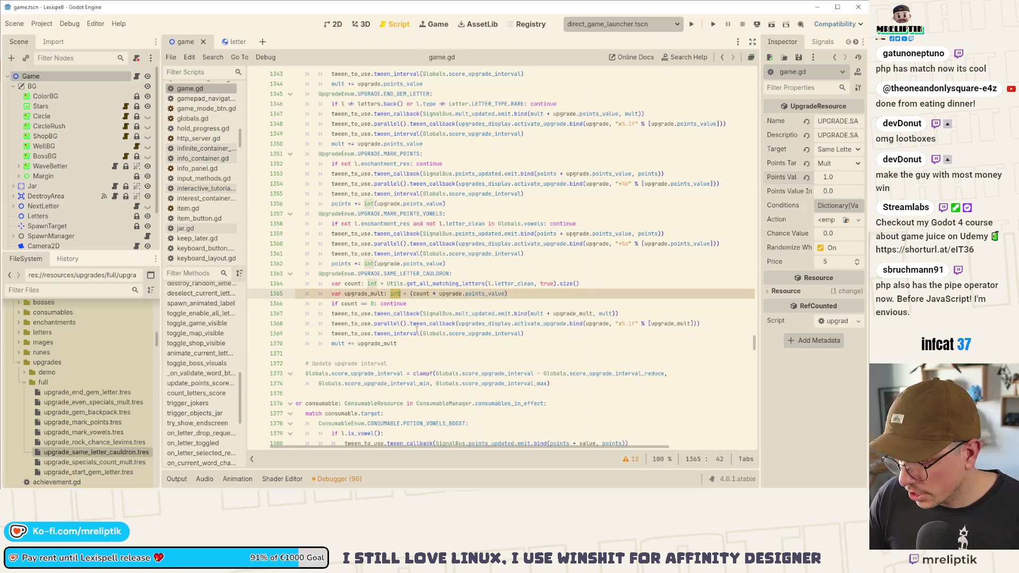
key(BackSpace)
key(Delete)
key(Delete)
key(Delete)
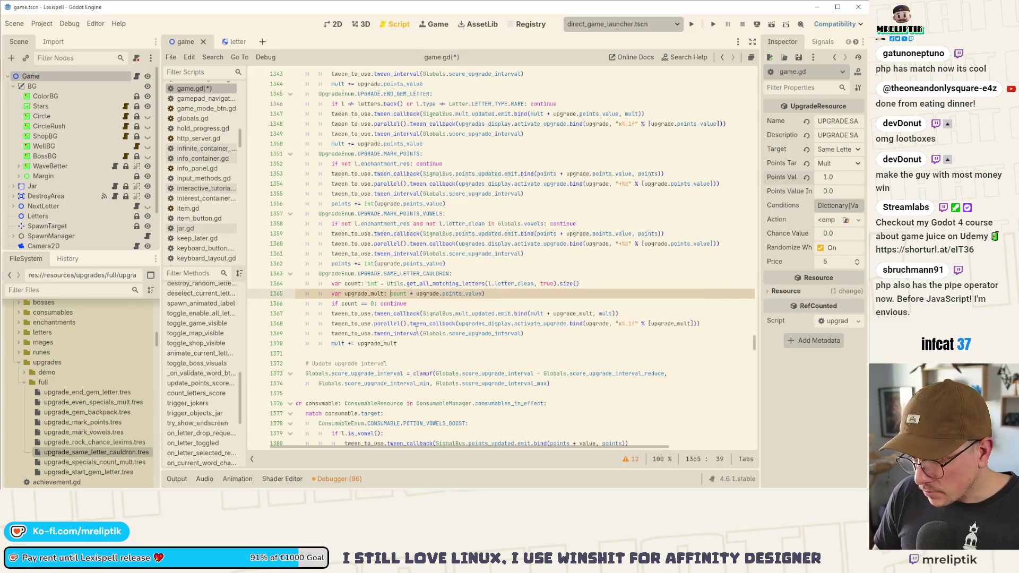
key(ctrl+Right)
key(ctrl+Right)
key(ctrl+Right)
key(BackSpace)
key(ctrl+s)
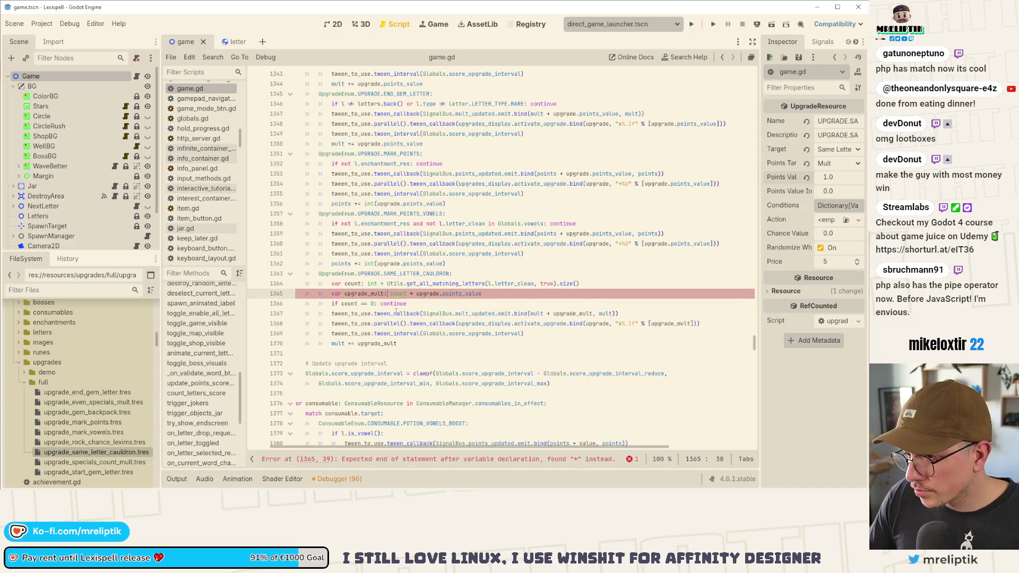
key(ctrl+Left)
key(ctrl+Left)
key(ctrl+Left)
text(float)
key(ctrl+s)
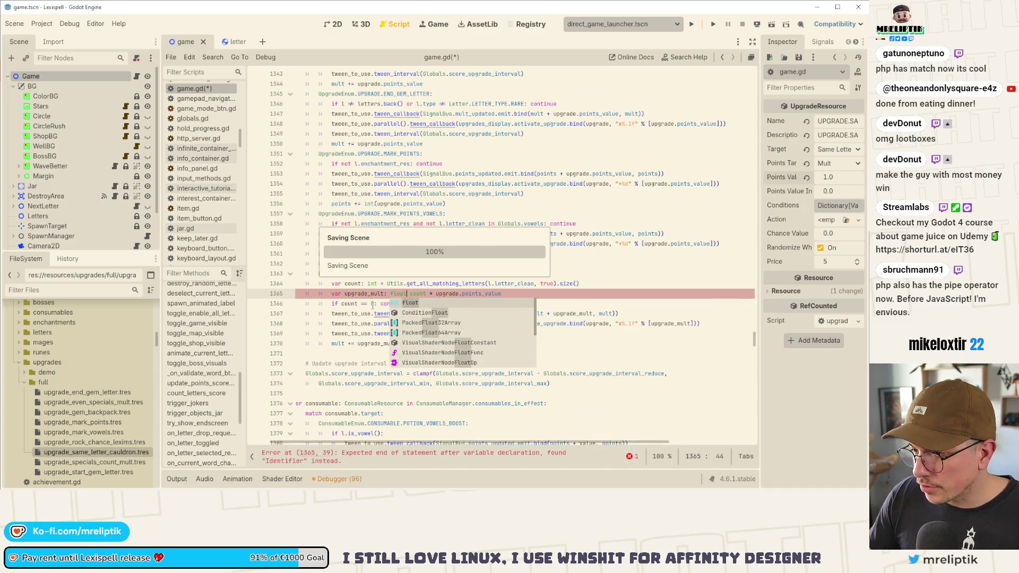
text(=)
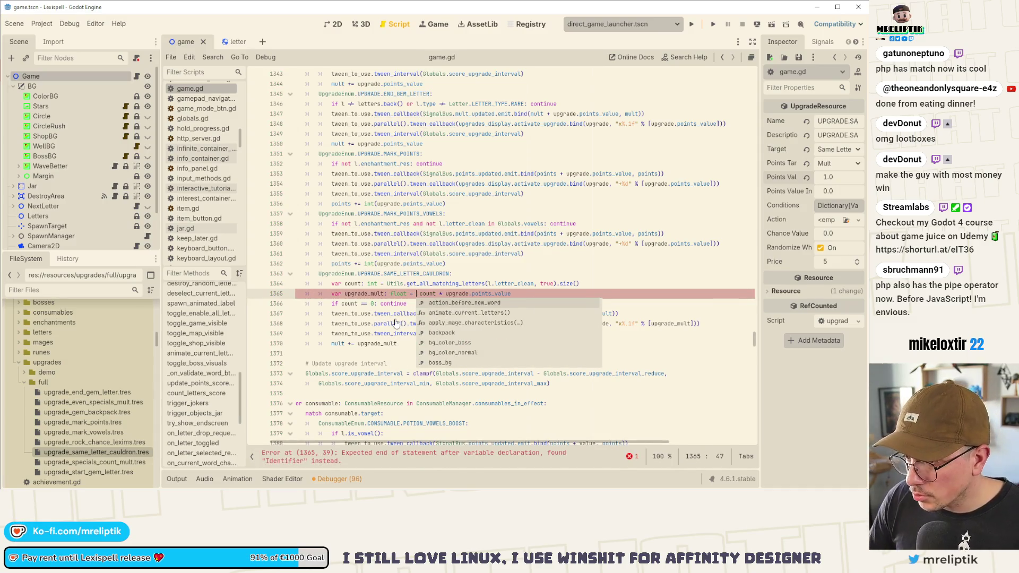
key(BackSpace)
key(ctrl+s)
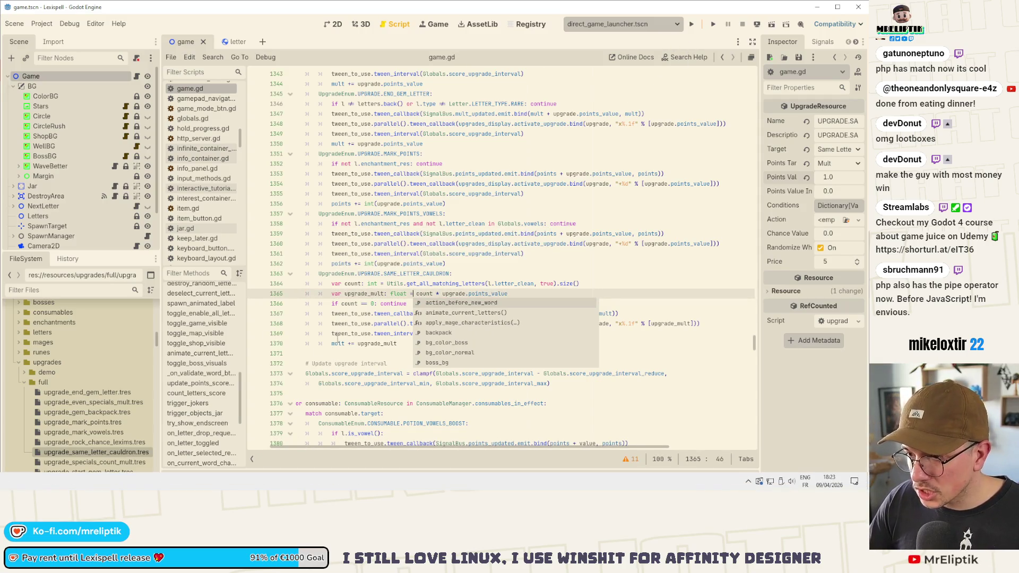
click(394, 344)
- Stage the changed upgrade files and commit them with an 'upgrade: mark_points, mark_vowels…' message
key(alt+Tab)
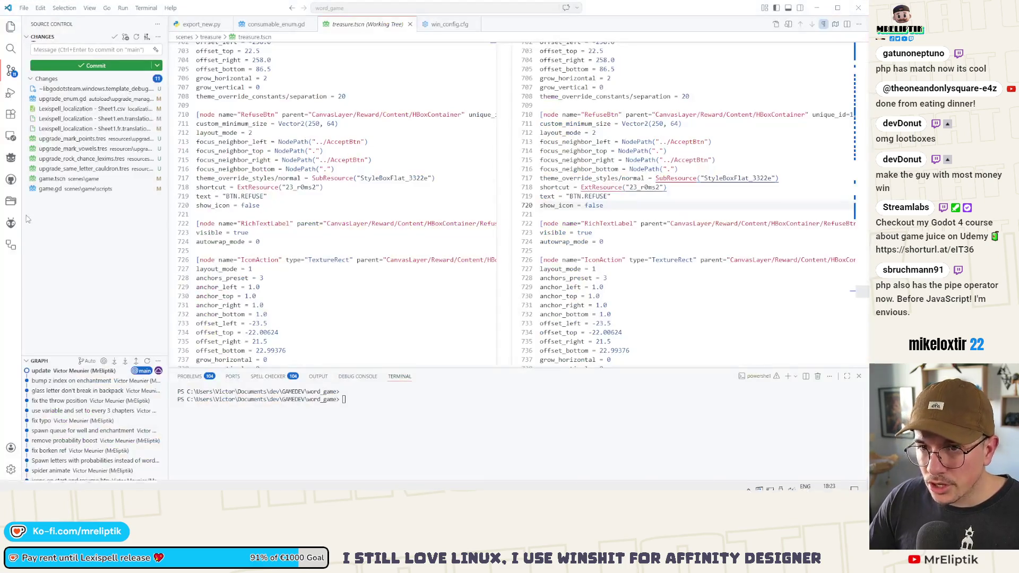
click(85, 99)
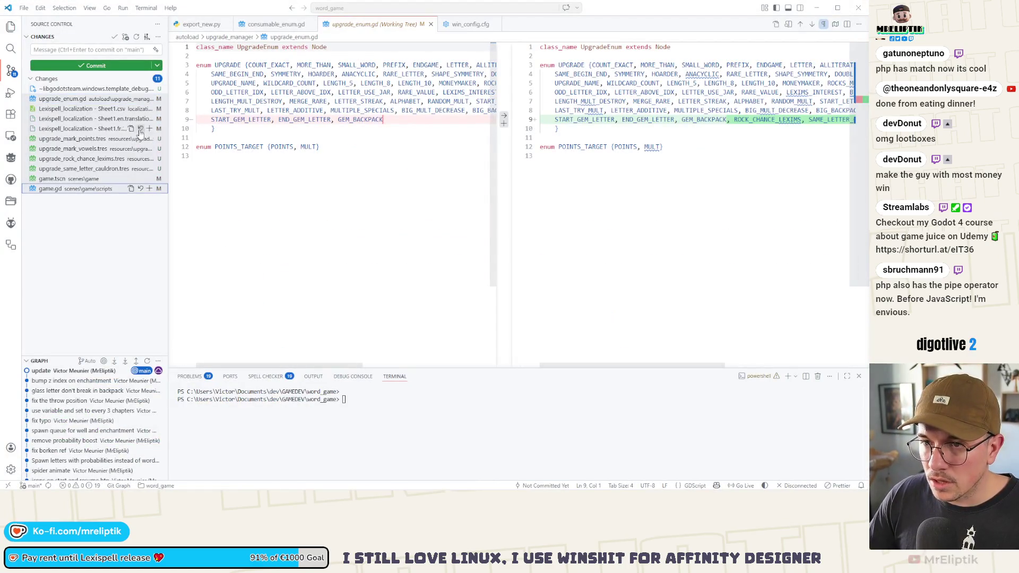
shift+click(82, 189)
click(149, 109)
click(77, 51)
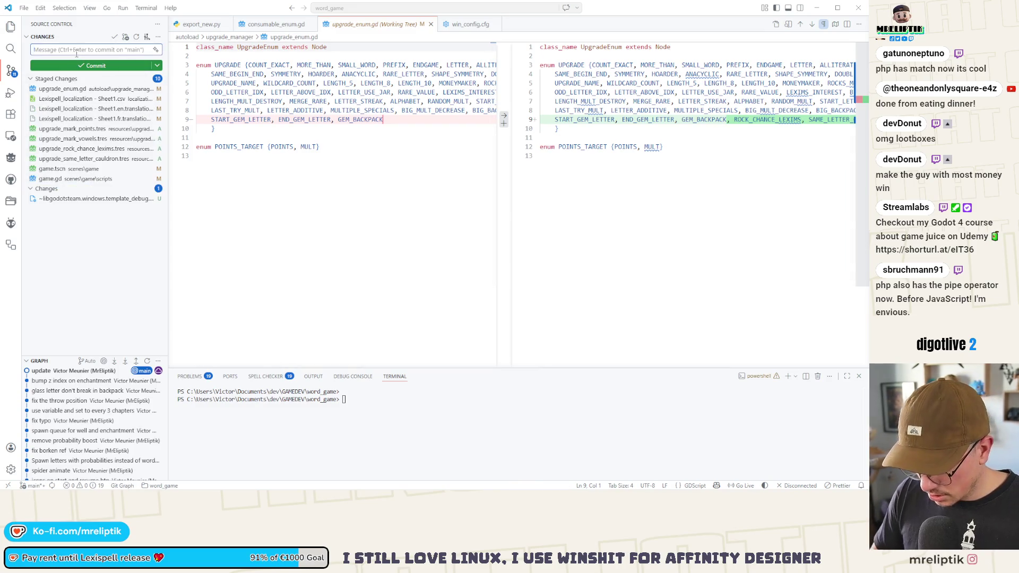
text(upgrade: mark_point)
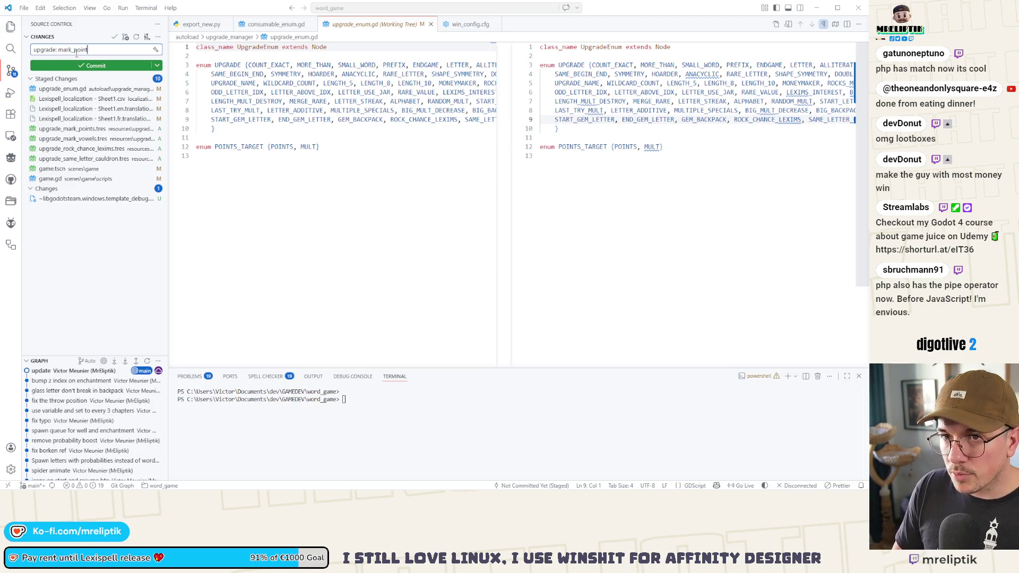
text(arke_vowels, sa)
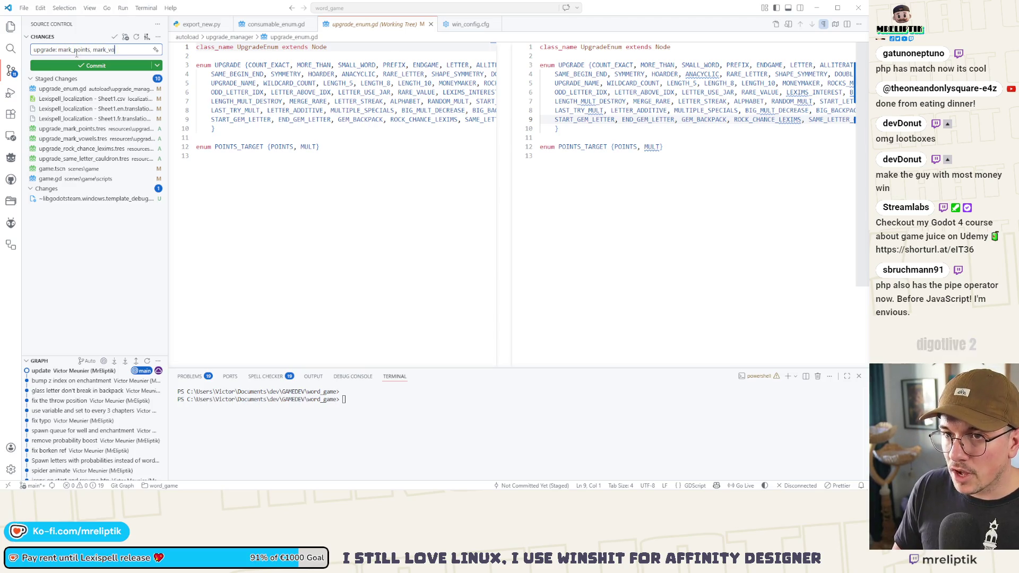
text(me_)
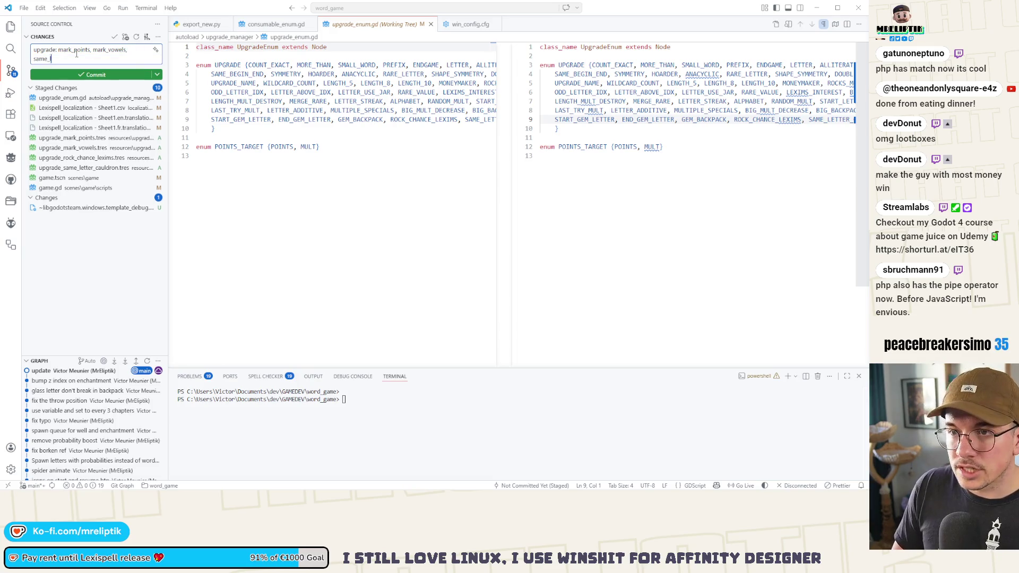
text(_cauldron)
click(96, 74)
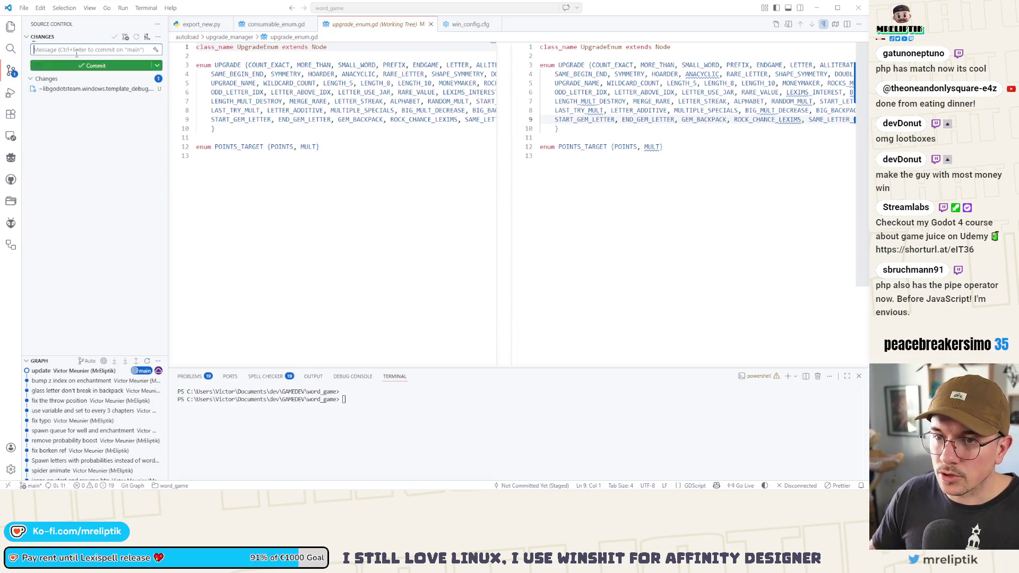
- Return to Godot and close the editor window
mouse_move(42, 486)
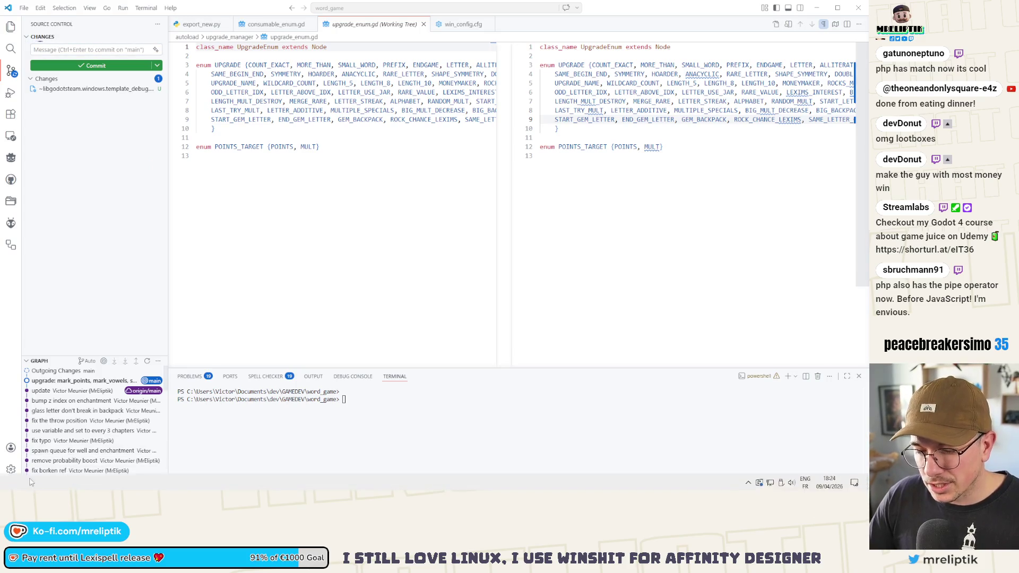
key(alt+Tab)
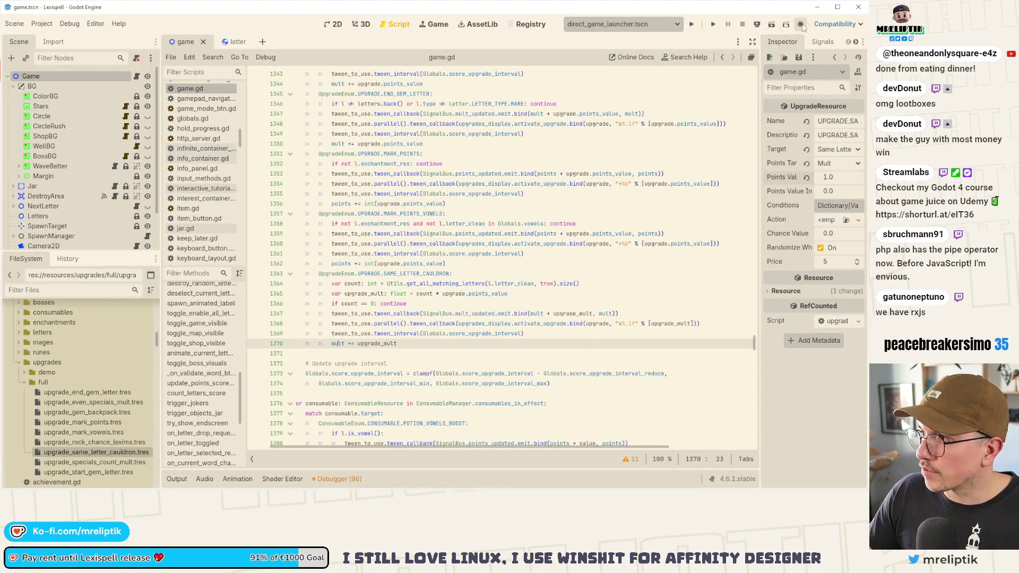
click(858, 8)
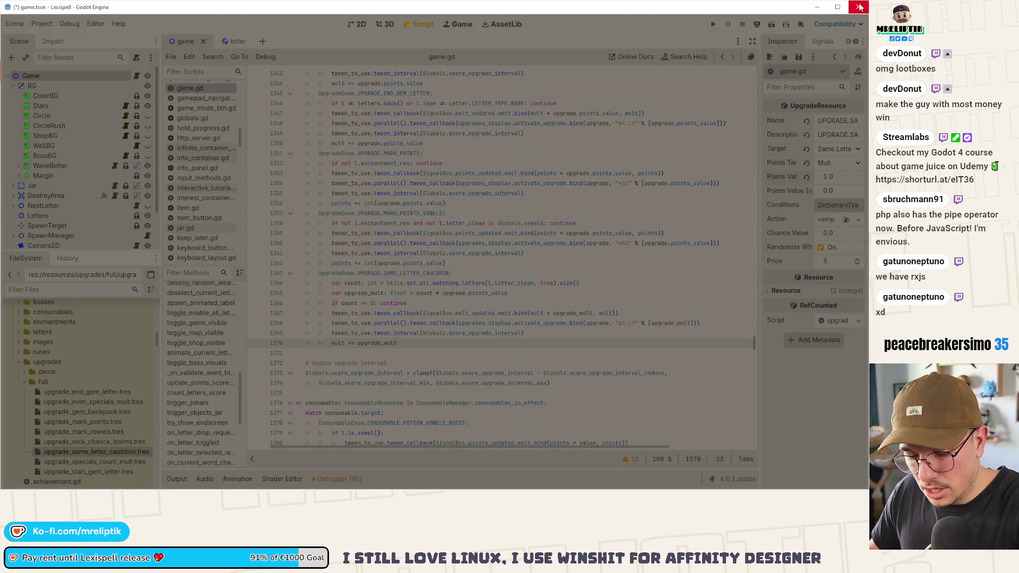